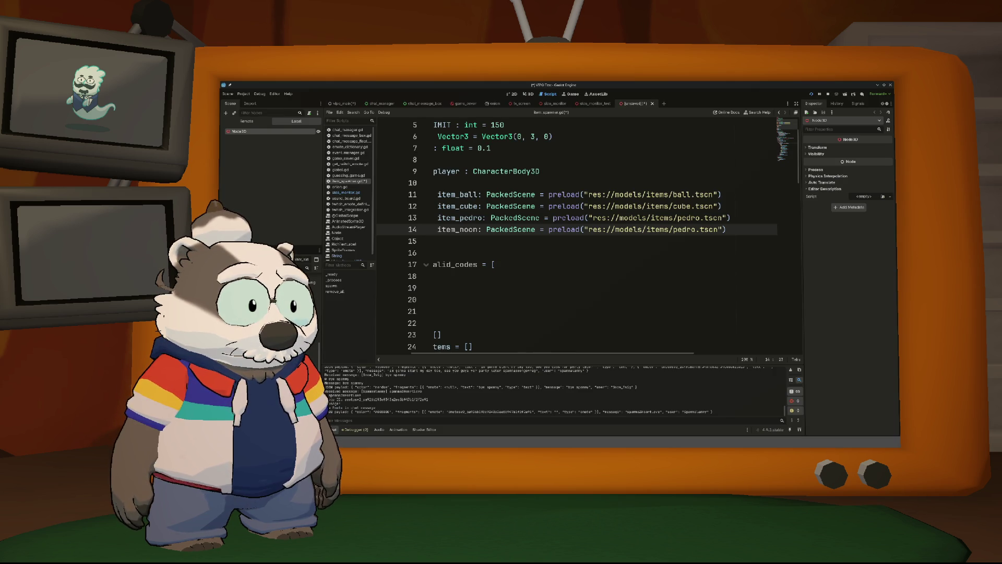
Rename the new scene's root node from Node3D to Noon.
{"action": "left_click", "coordinate": [673, 261]}
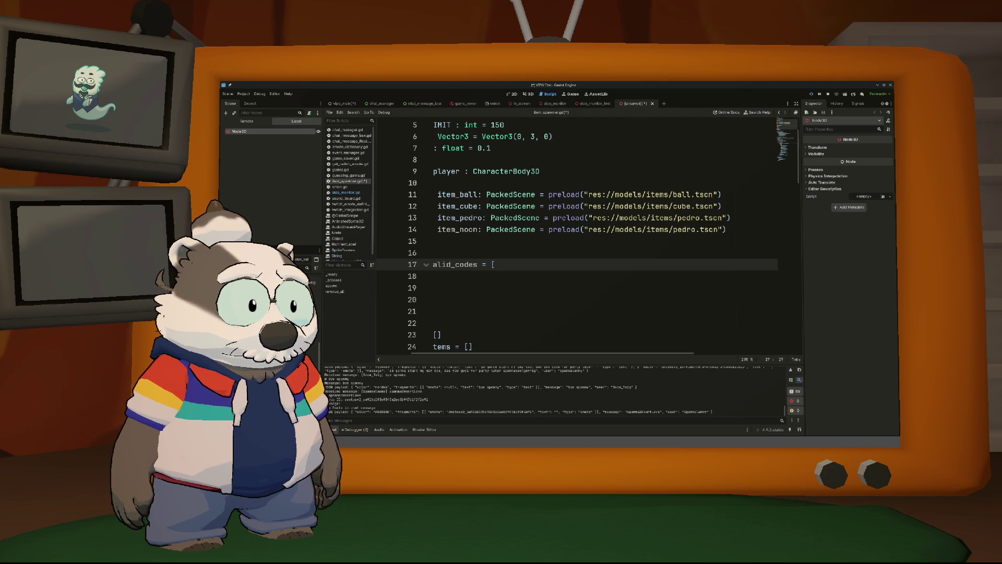
{"action": "type", "text": "Noon"}
{"action": "key", "text": "Return"}
{"action": "left_click", "coordinate": [528, 94]}
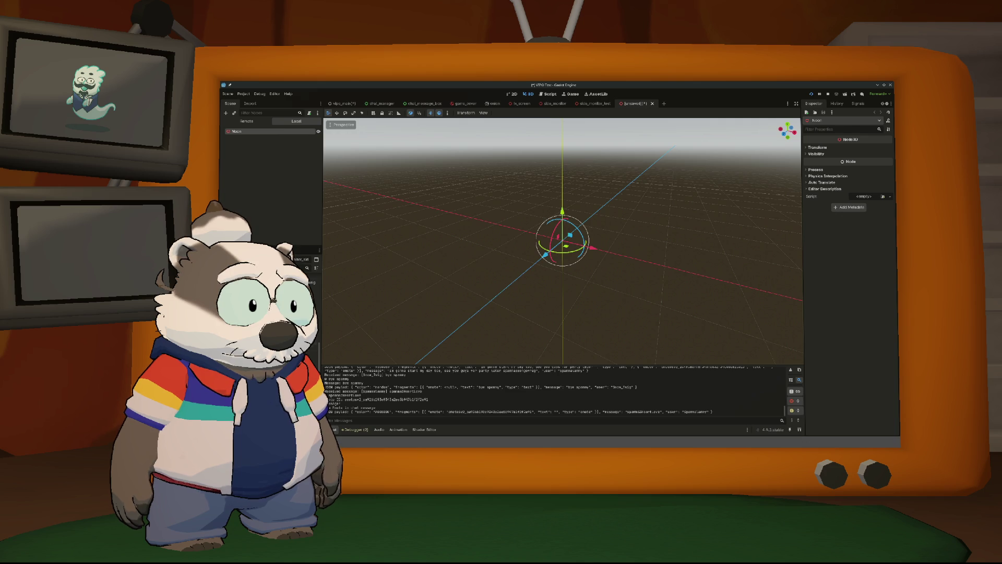
Drag the mouse character model into the Noon scene and check its transform.
{"action": "mouse_move", "coordinate": [298, 272]}
{"action": "left_mouse_down"}
{"action": "mouse_move", "coordinate": [400, 196]}
{"action": "mouse_move", "coordinate": [572, 231]}
{"action": "mouse_move", "coordinate": [565, 243]}
{"action": "left_mouse_up"}
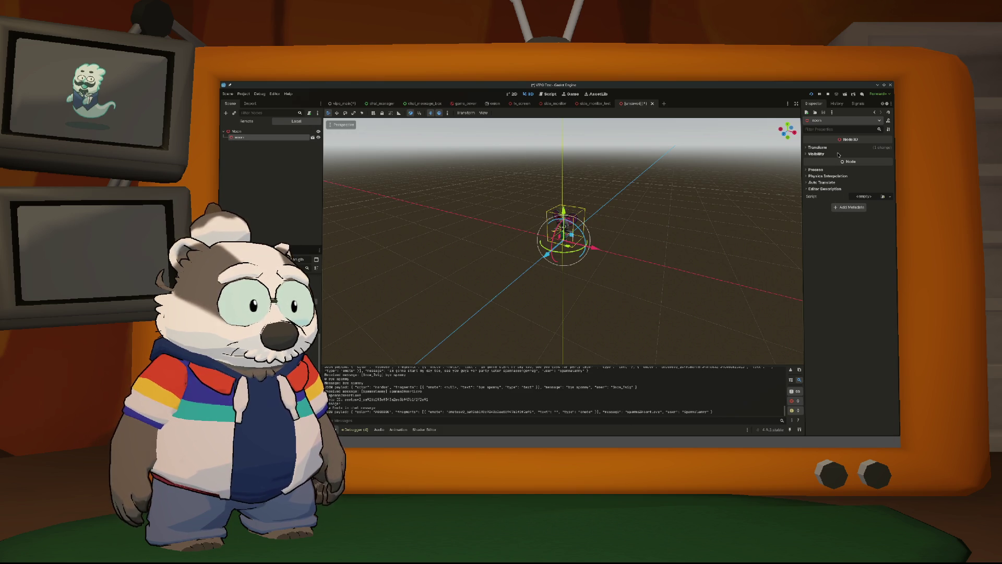
{"action": "left_click", "coordinate": [839, 148]}
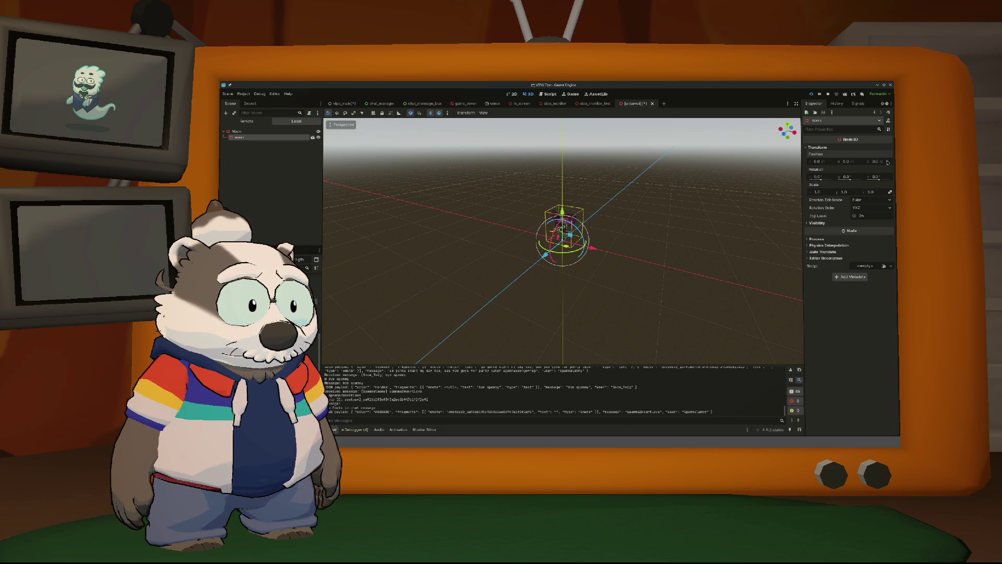
{"action": "left_click", "coordinate": [670, 314]}
{"action": "scroll", "coordinate": [478, 275], "scroll_direction": "up", "scroll_amount": 5}
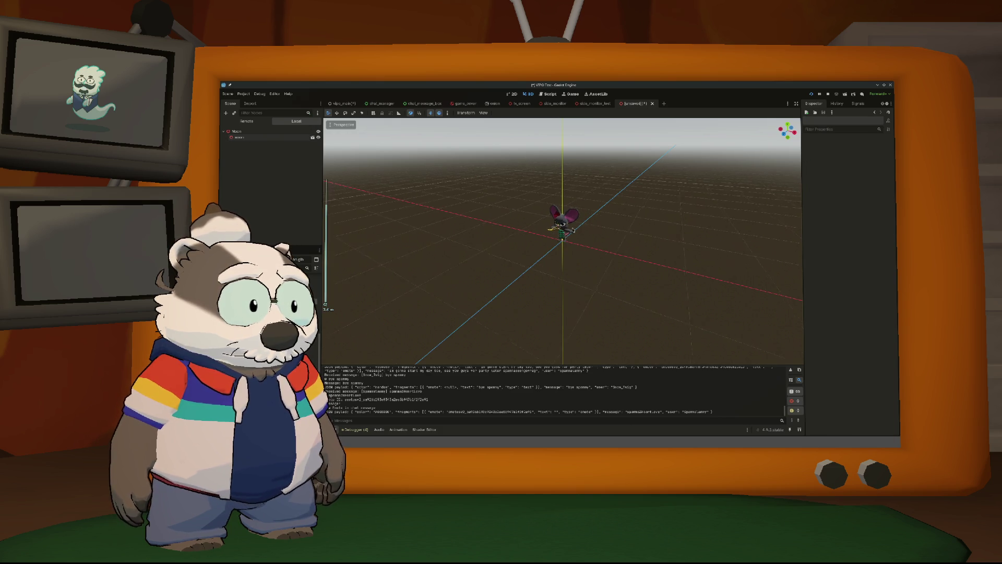
{"action": "scroll", "coordinate": [587, 212], "scroll_direction": "up", "scroll_amount": 3}
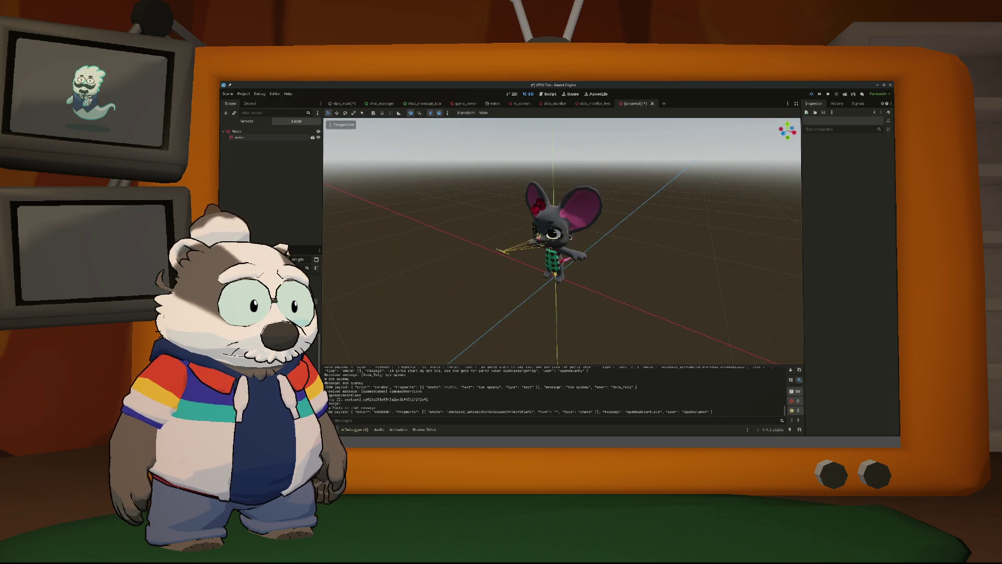
Save the scene as noon.tscn and return to the main room scene.
{"action": "left_click", "coordinate": [282, 132]}
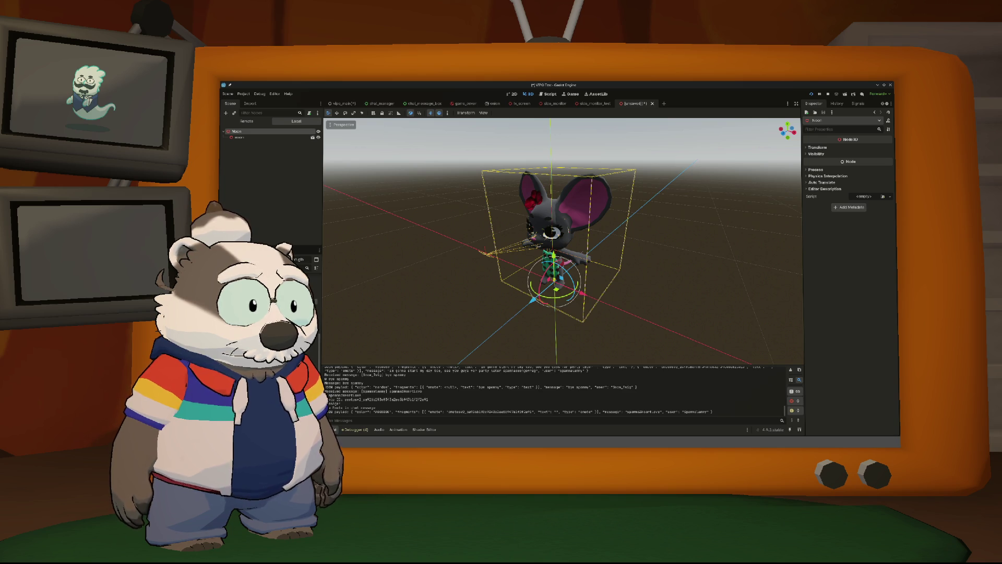
{"action": "left_click", "coordinate": [509, 346]}
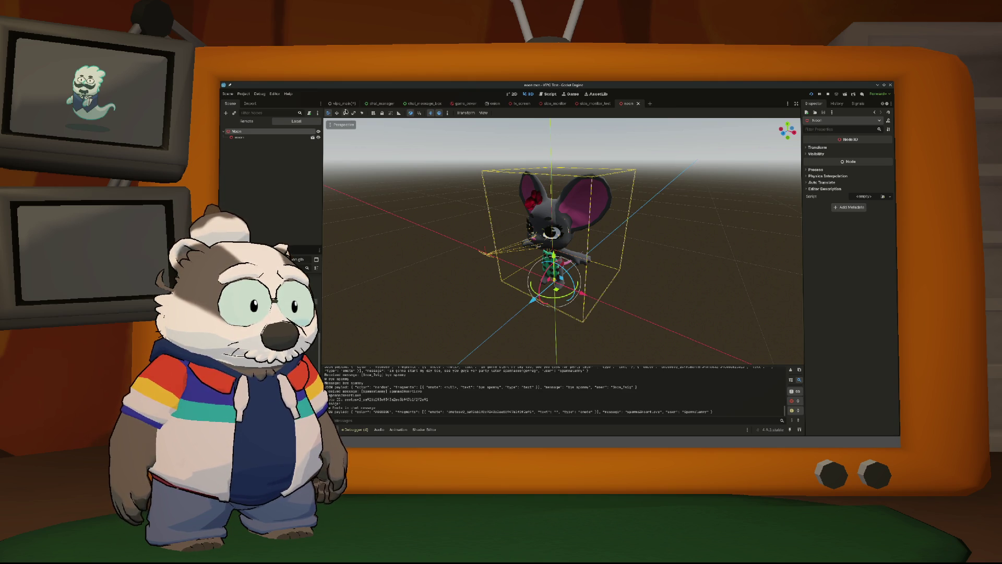
{"action": "left_click", "coordinate": [345, 103]}
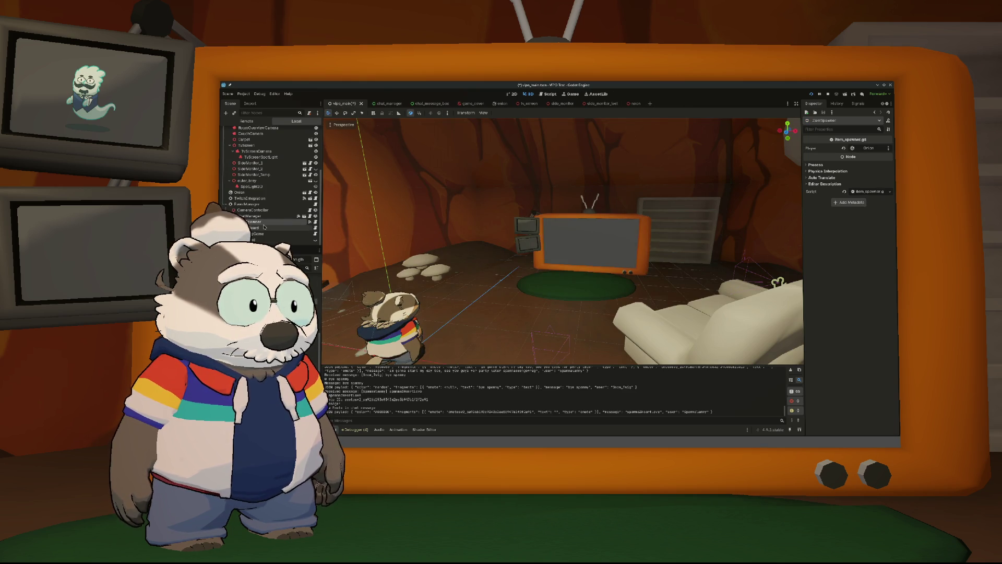
Make line 14's item_noon preload res://models/characters/noon/noon.tscn, removing the old pedro path.
{"action": "left_click", "coordinate": [316, 222]}
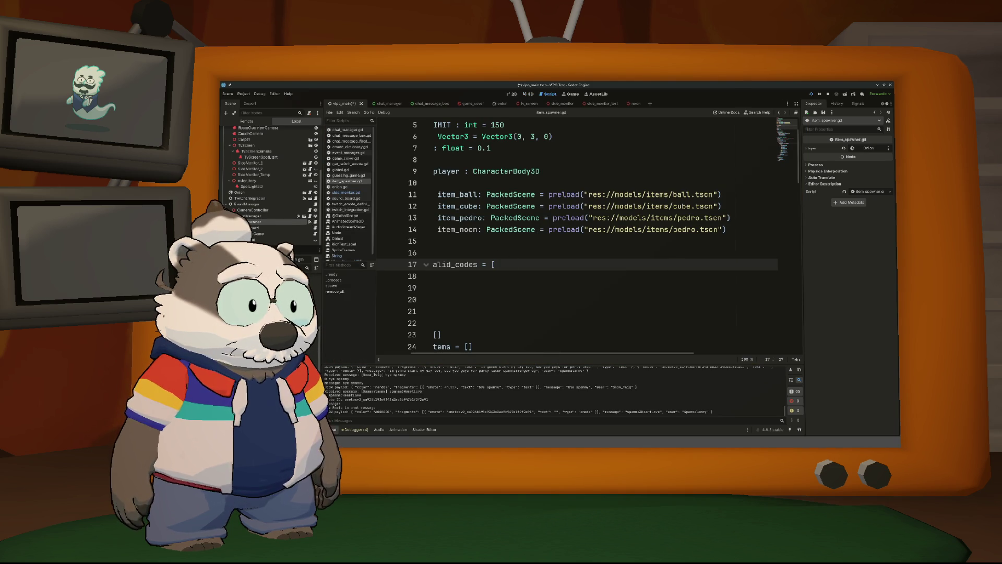
{"action": "mouse_move", "coordinate": [300, 261]}
{"action": "left_mouse_down"}
{"action": "mouse_move", "coordinate": [387, 307]}
{"action": "mouse_move", "coordinate": [647, 238]}
{"action": "mouse_move", "coordinate": [641, 230]}
{"action": "left_mouse_up"}
{"action": "scroll", "coordinate": [581, 359], "scroll_direction": "right", "scroll_amount": 5}
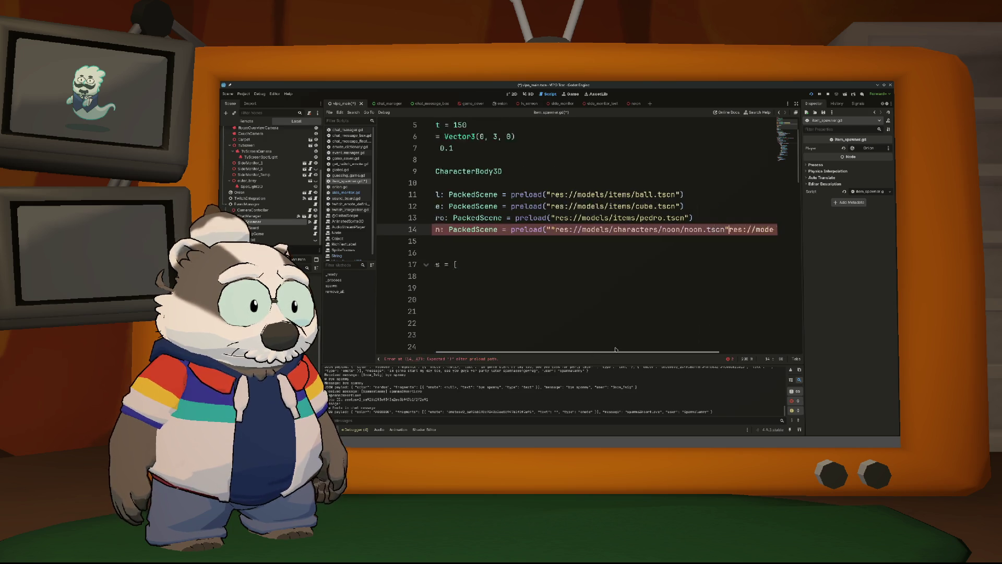
{"action": "left_click_drag", "start_coordinate": [609, 230], "coordinate": [742, 231]}
{"action": "key", "text": "BackSpace"}
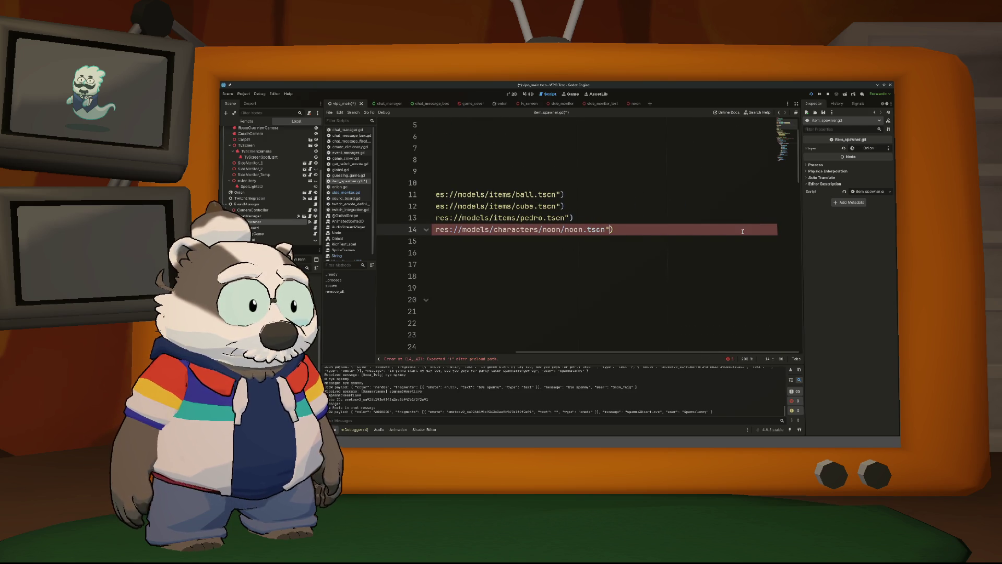
{"action": "scroll", "coordinate": [573, 360], "scroll_direction": "left", "scroll_amount": 4}
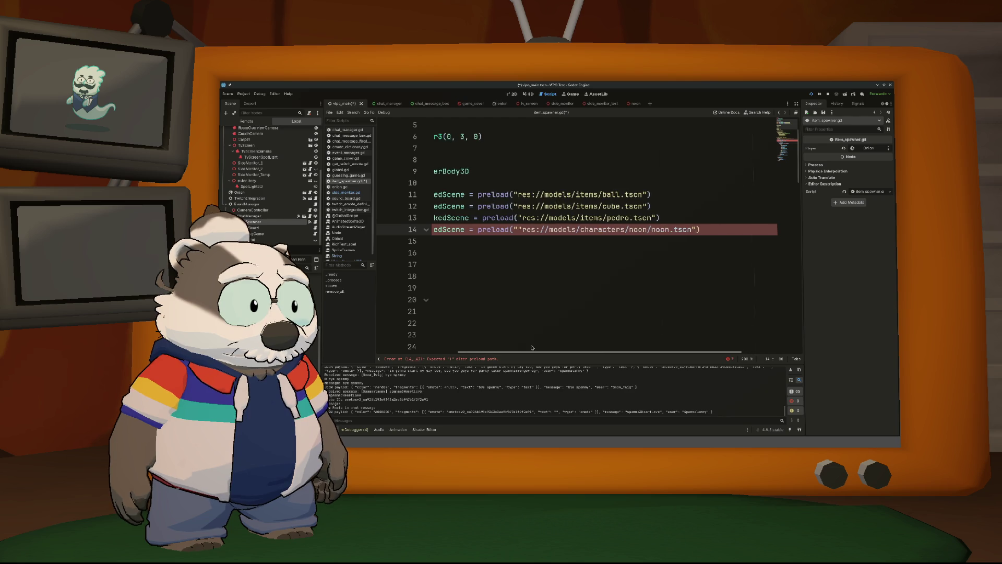
{"action": "key", "text": "BackSpace"}
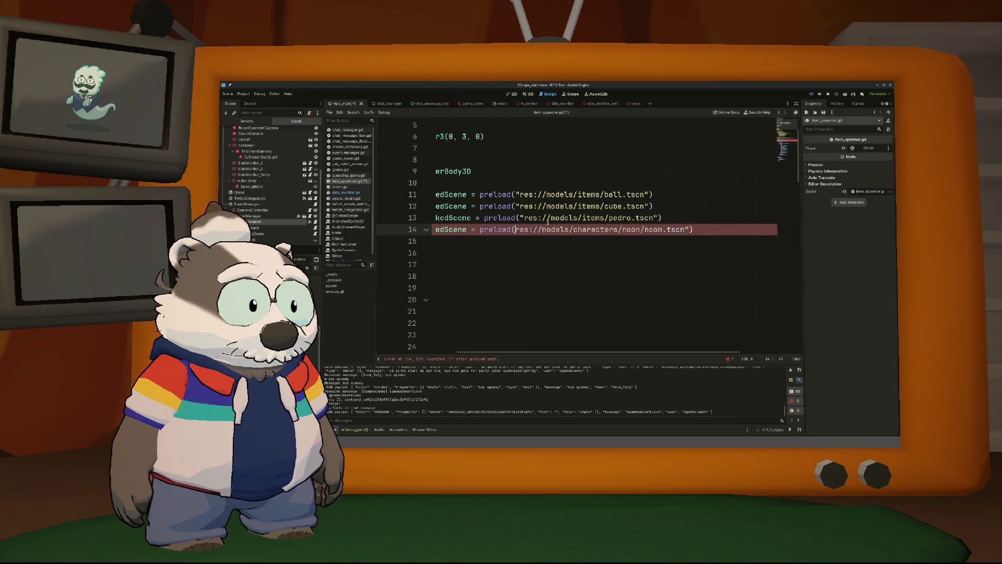
{"action": "type", "text": "\""}
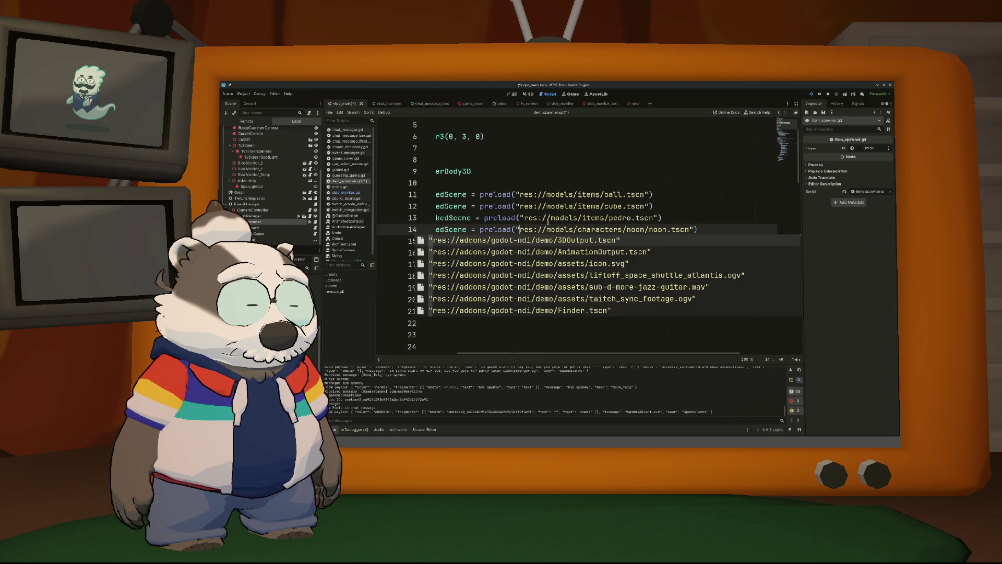
{"action": "left_click", "coordinate": [570, 206]}
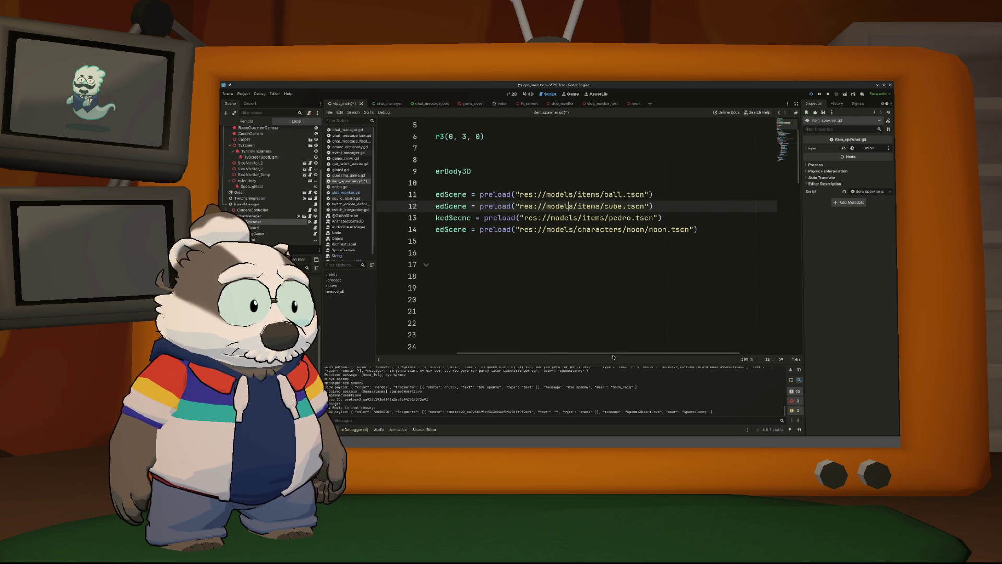
{"action": "left_click_drag", "start_coordinate": [616, 354], "coordinate": [535, 355]}
Add "noon" after "pedro" in the valid_codes array of item_spawner.gd.
{"action": "scroll", "coordinate": [489, 266], "scroll_direction": "down", "scroll_amount": 1}
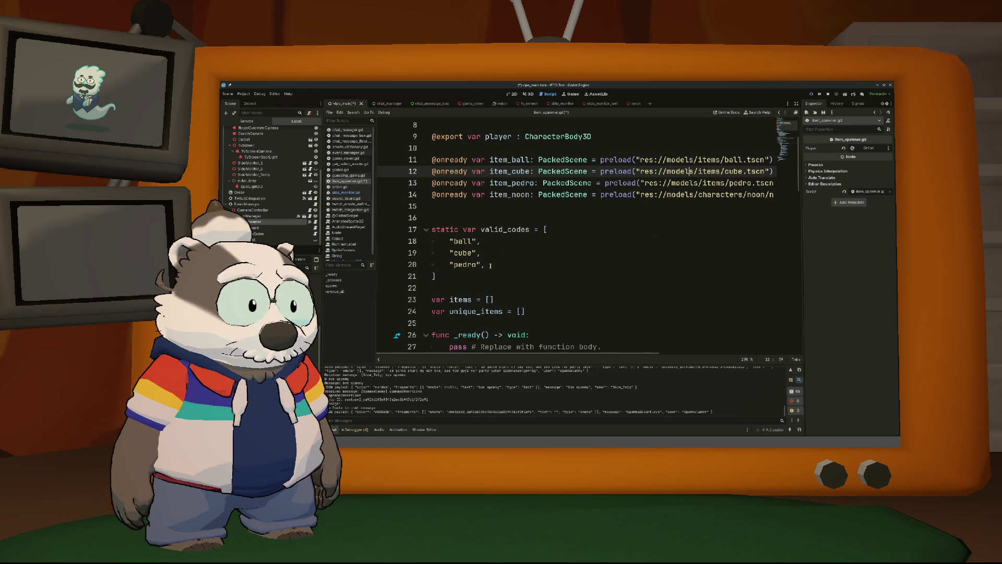
{"action": "left_click", "coordinate": [490, 265]}
{"action": "key", "text": "Return"}
{"action": "type", "text": "\"noon\""}
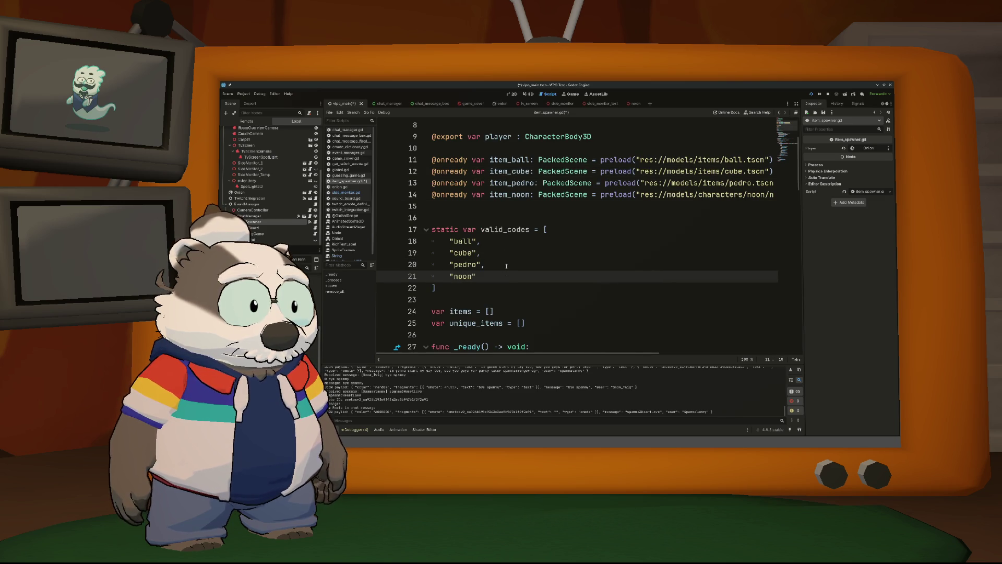
{"action": "type", "text": ","}
{"action": "left_click", "coordinate": [506, 266]}
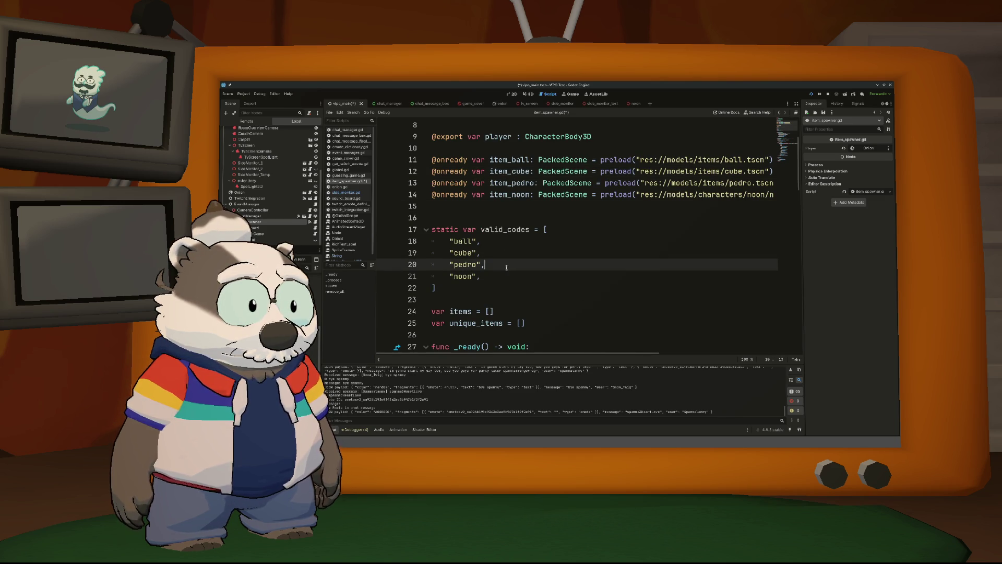
{"action": "scroll", "coordinate": [501, 263], "scroll_direction": "down", "scroll_amount": 7}
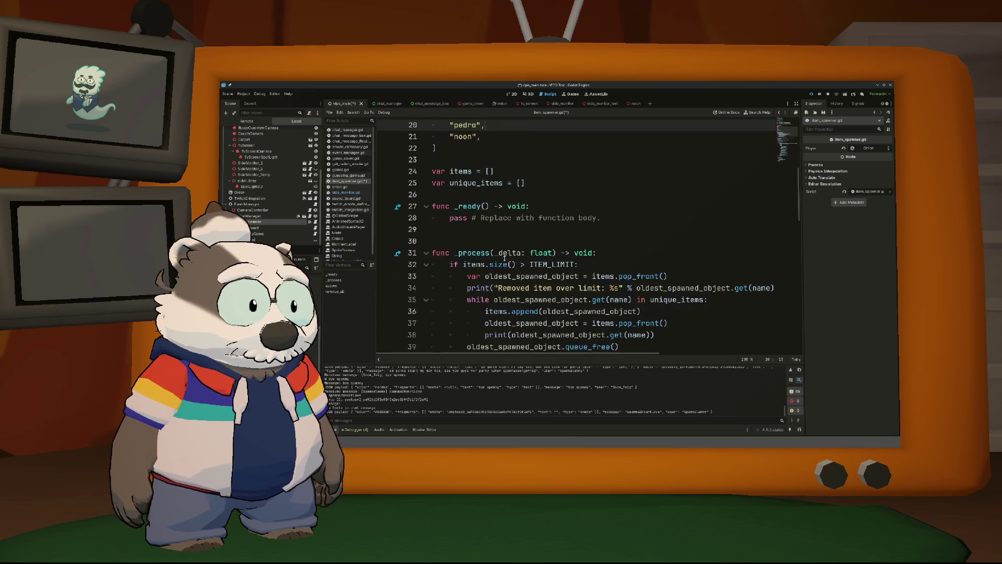
{"action": "scroll", "coordinate": [507, 253], "scroll_direction": "down", "scroll_amount": 7}
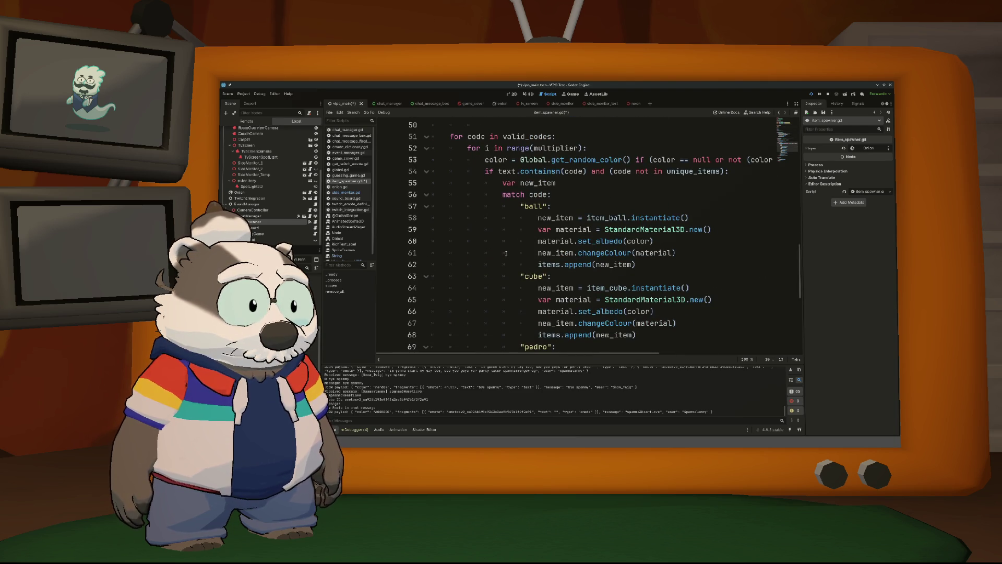
{"action": "scroll", "coordinate": [505, 263], "scroll_direction": "down", "scroll_amount": 6}
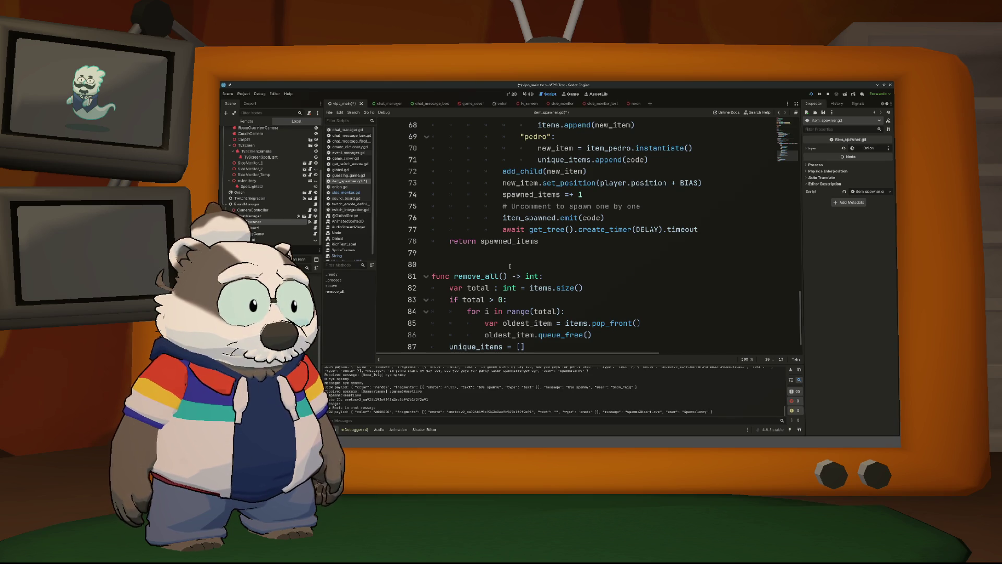
{"action": "scroll", "coordinate": [510, 266], "scroll_direction": "down", "scroll_amount": 1}
{"action": "scroll", "coordinate": [512, 259], "scroll_direction": "up", "scroll_amount": 5}
{"action": "scroll", "coordinate": [515, 248], "scroll_direction": "up", "scroll_amount": 4}
{"action": "scroll", "coordinate": [517, 240], "scroll_direction": "down", "scroll_amount": 3}
{"action": "scroll", "coordinate": [517, 241], "scroll_direction": "down", "scroll_amount": 5}
{"action": "scroll", "coordinate": [517, 242], "scroll_direction": "up", "scroll_amount": 9}
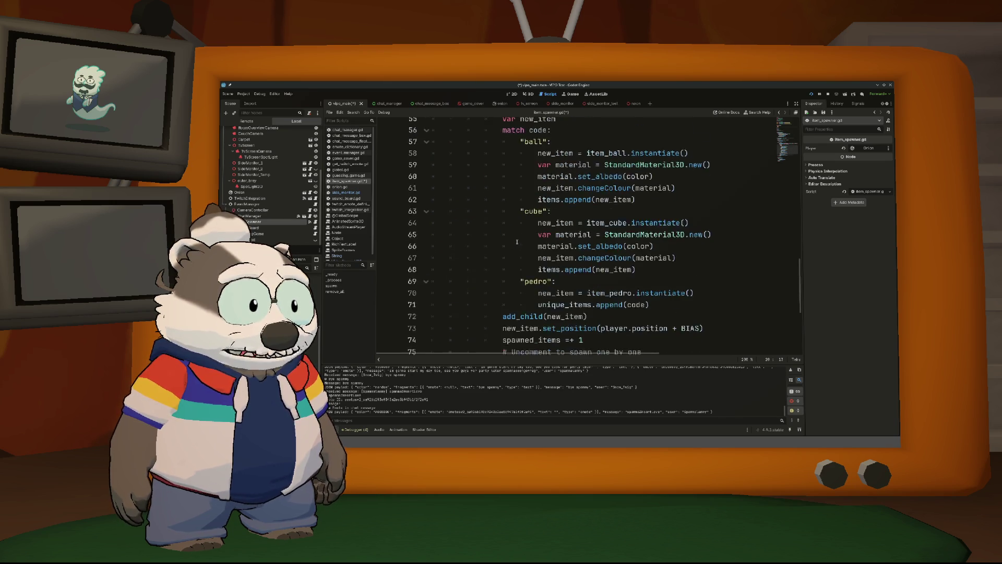
{"action": "scroll", "coordinate": [517, 243], "scroll_direction": "down", "scroll_amount": 8}
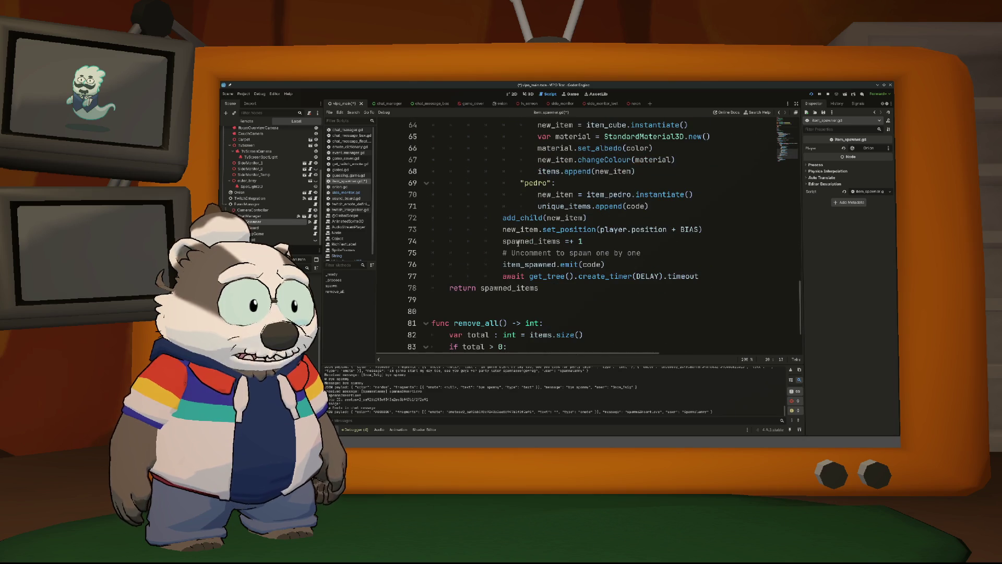
{"action": "scroll", "coordinate": [516, 249], "scroll_direction": "up", "scroll_amount": 14}
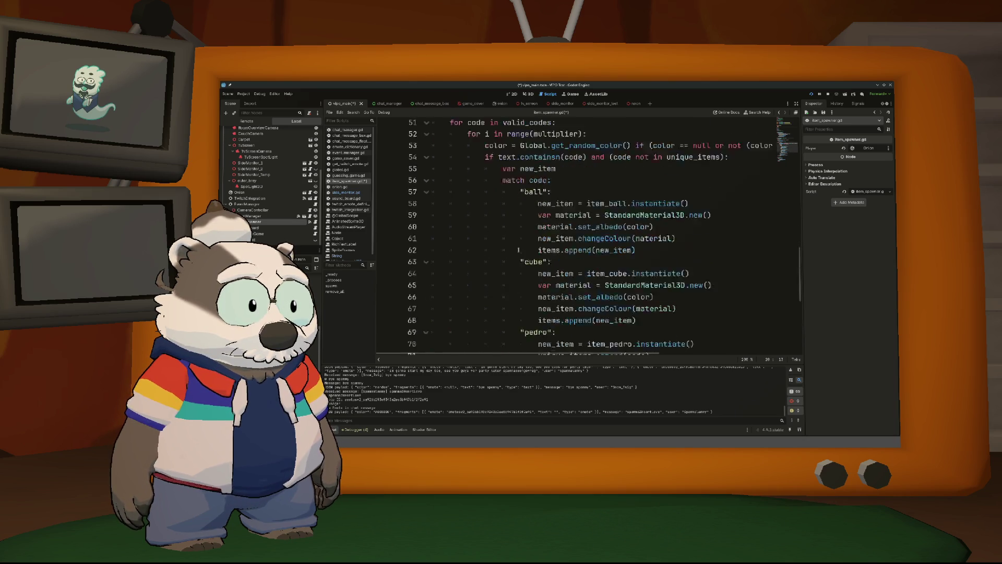
{"action": "scroll", "coordinate": [519, 248], "scroll_direction": "up", "scroll_amount": 4}
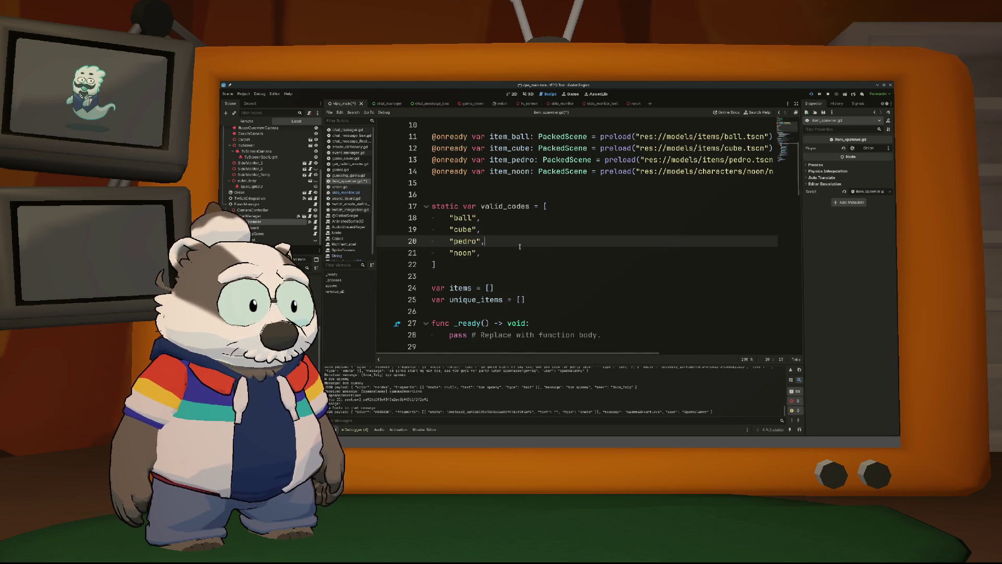
{"action": "left_click", "coordinate": [516, 251]}
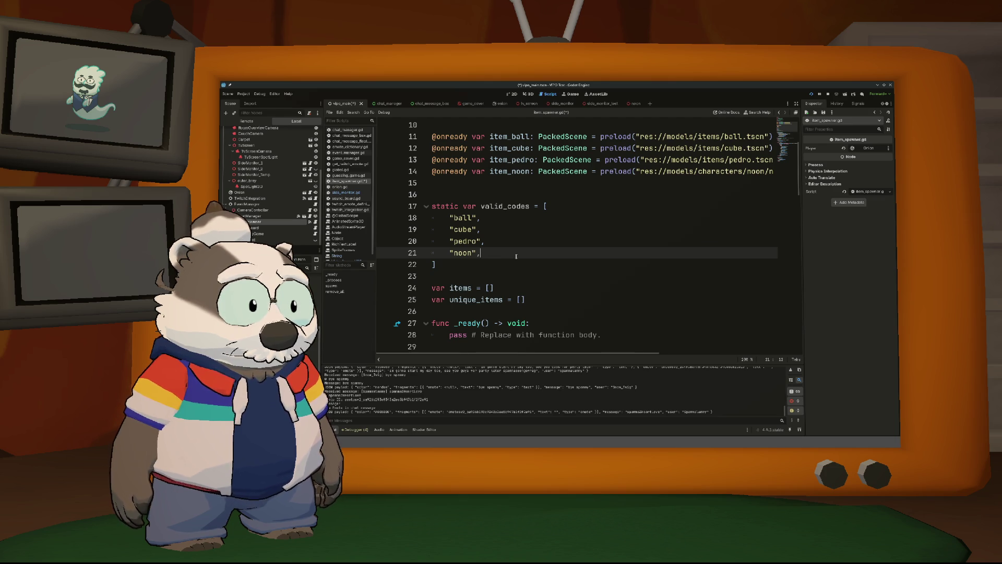
{"action": "scroll", "coordinate": [516, 256], "scroll_direction": "down", "scroll_amount": 3}
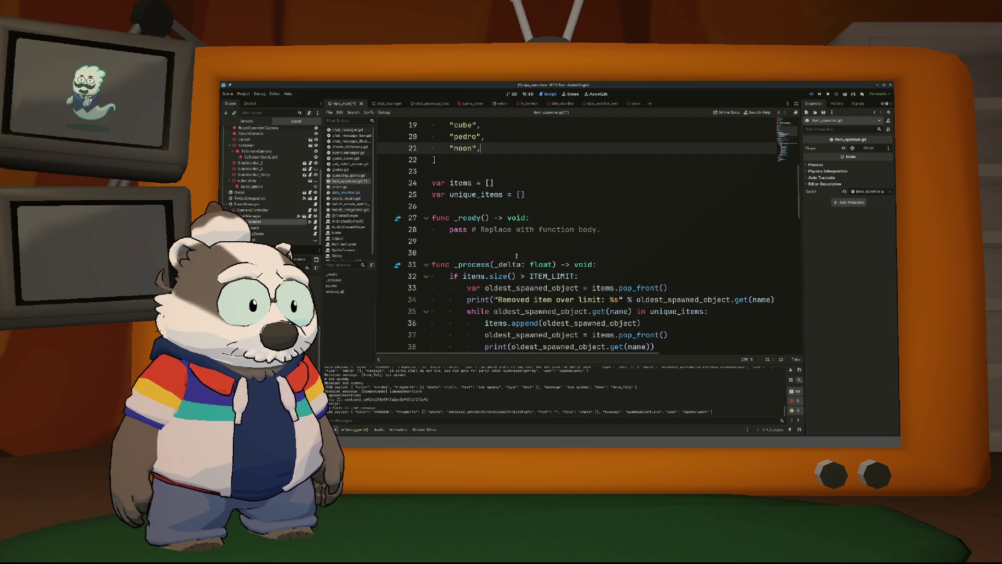
{"action": "scroll", "coordinate": [517, 256], "scroll_direction": "down", "scroll_amount": 1}
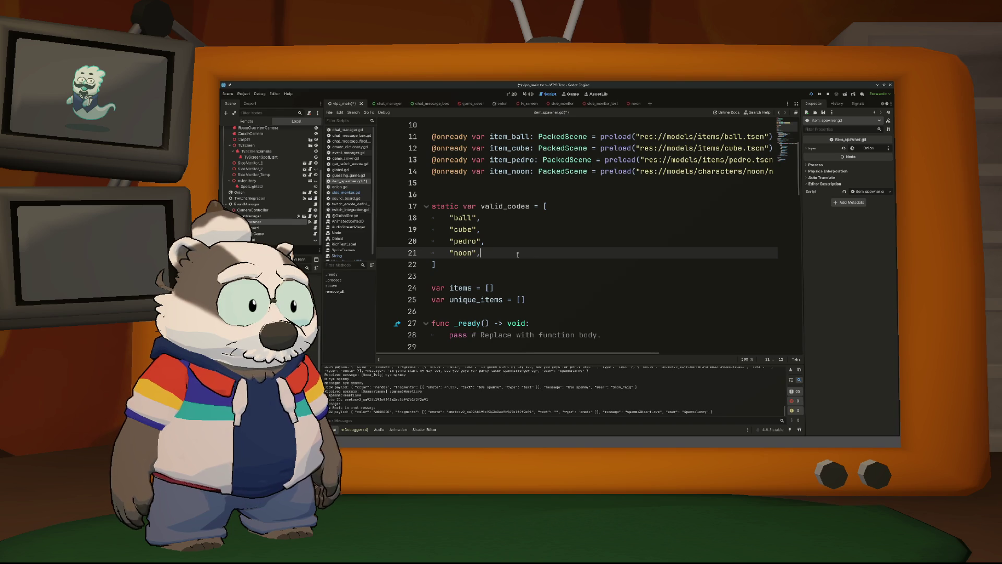
{"action": "scroll", "coordinate": [518, 255], "scroll_direction": "down", "scroll_amount": 10}
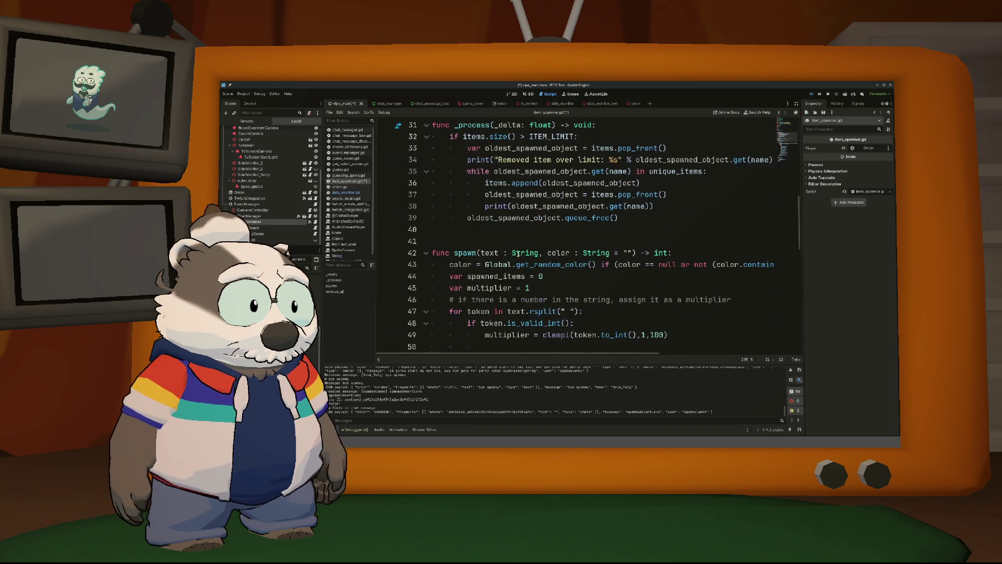
{"action": "scroll", "coordinate": [517, 252], "scroll_direction": "down", "scroll_amount": 7}
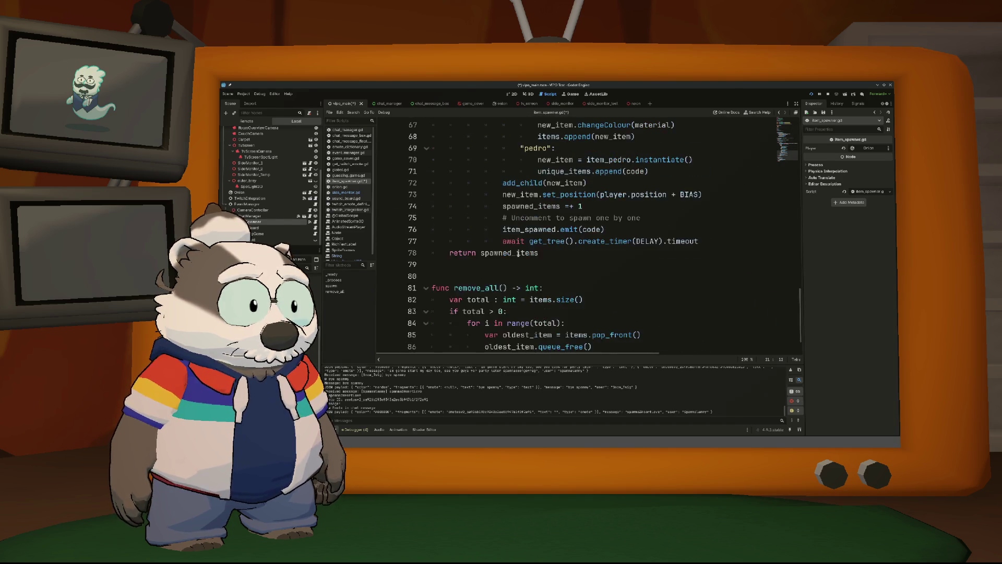
Duplicate the "pedro" match case in spawn() below the original.
{"action": "mouse_move", "coordinate": [520, 218]}
{"action": "left_mouse_down"}
{"action": "mouse_move", "coordinate": [679, 232]}
{"action": "mouse_move", "coordinate": [665, 237]}
{"action": "left_mouse_up"}
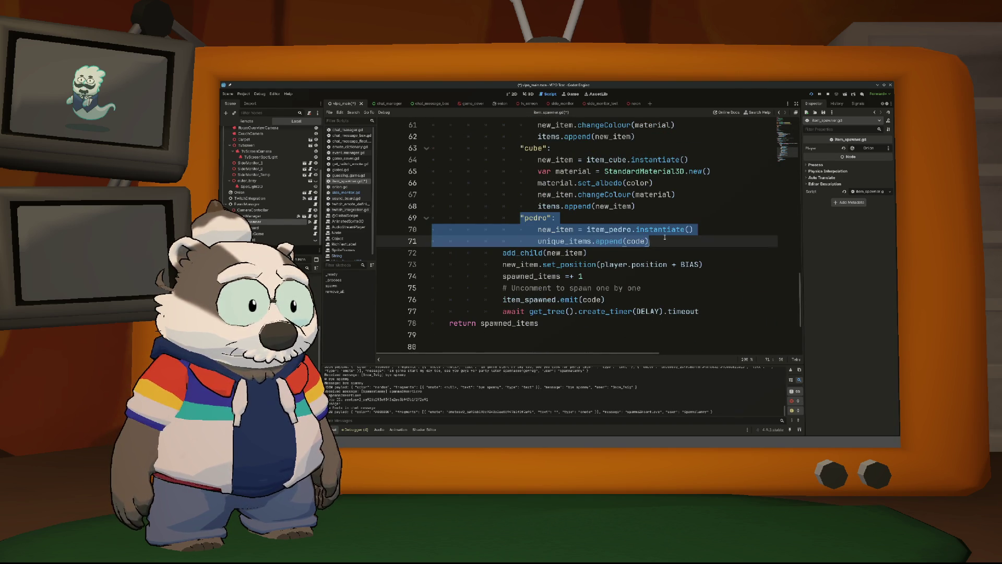
{"action": "key", "text": "ctrl+c"}
{"action": "left_click", "coordinate": [658, 244]}
{"action": "key", "text": "ctrl+v"}
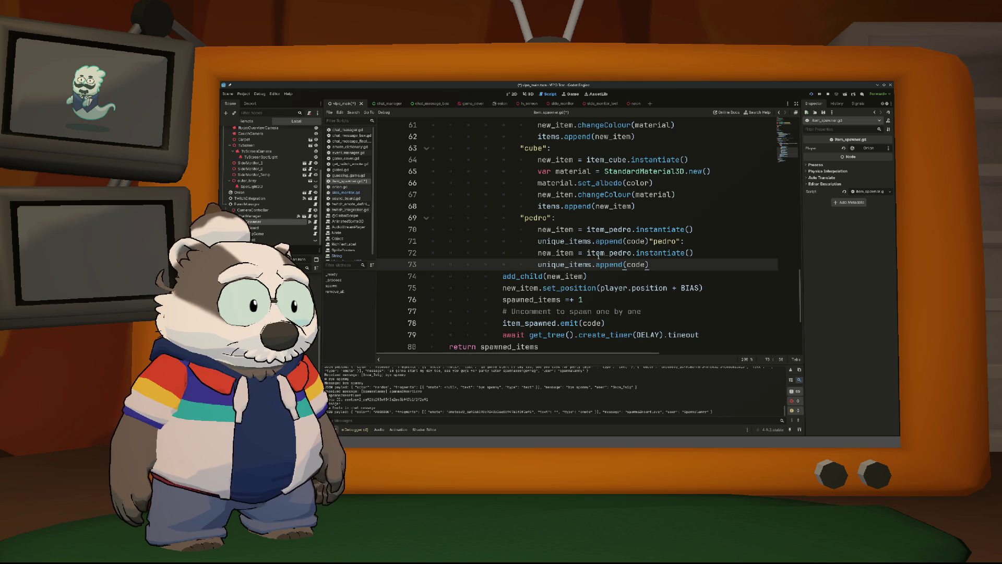
{"action": "key", "text": "Up"}
{"action": "key", "text": "Up"}
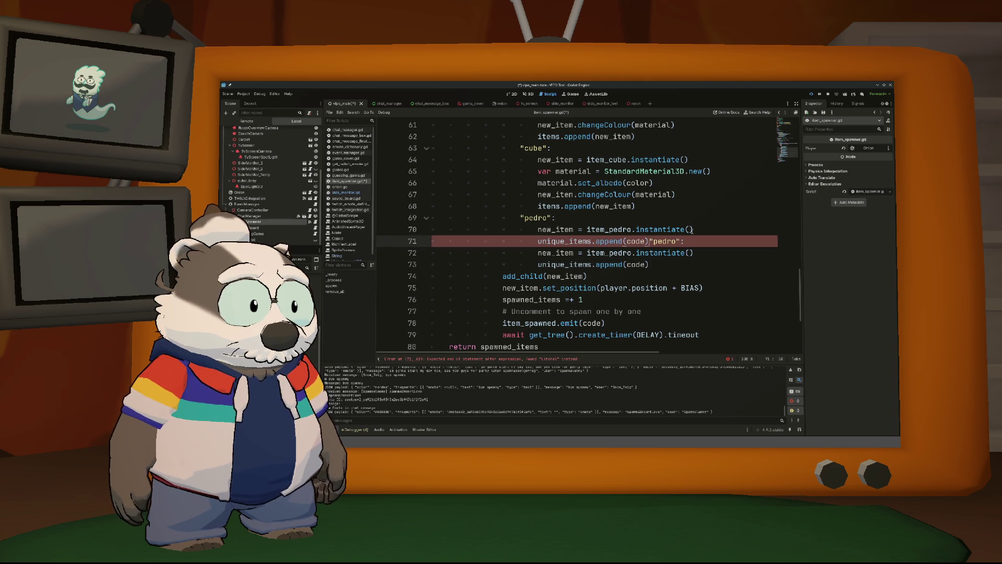
{"action": "left_click", "coordinate": [649, 240]}
{"action": "key", "text": "Return"}
{"action": "key", "text": "shift+Tab"}
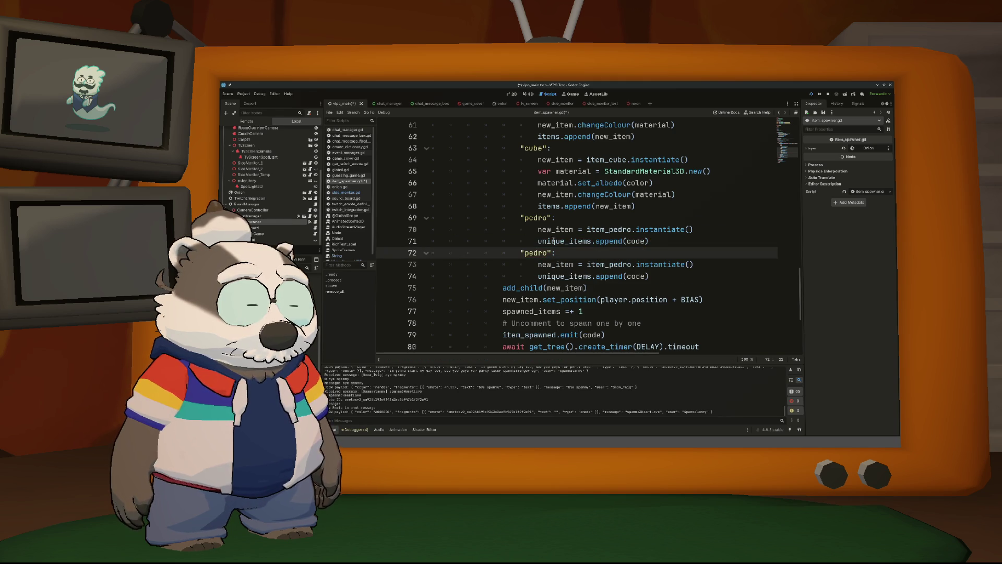
Rename the duplicated case to "noon" and make it instantiate item_noon.
{"action": "double_click", "coordinate": [534, 252]}
{"action": "type", "text": "noon"}
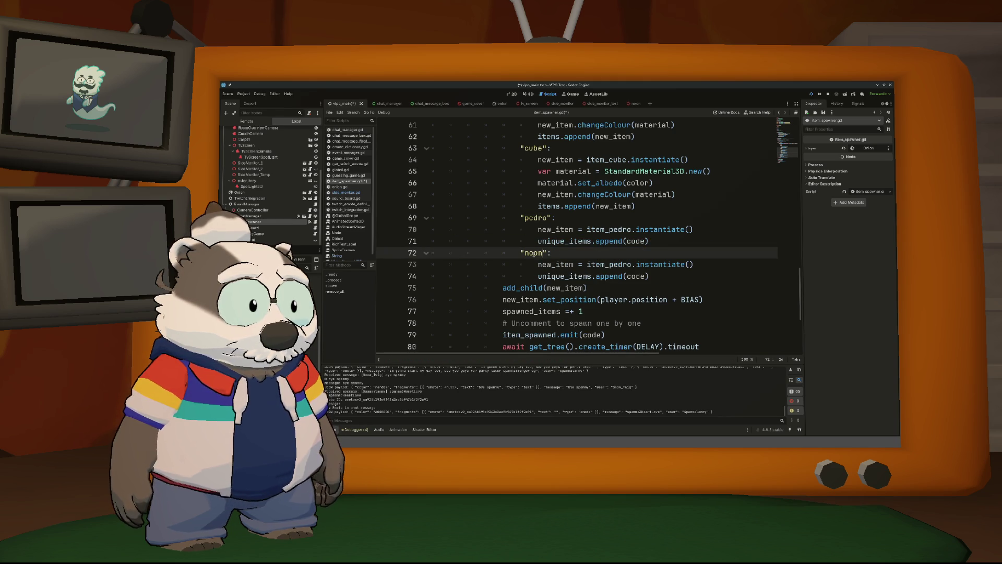
{"action": "double_click", "coordinate": [606, 265]}
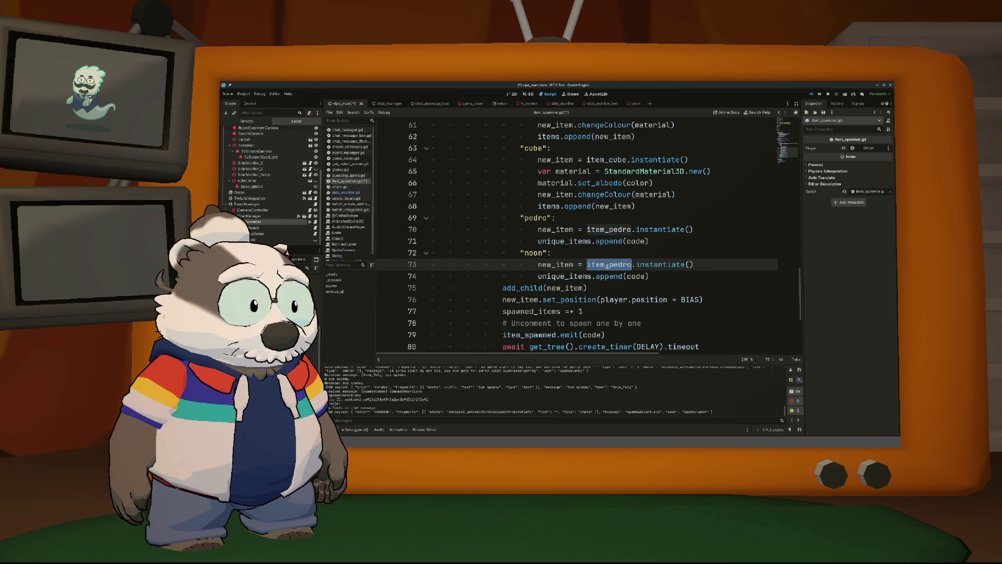
{"action": "type", "text": "item_n"}
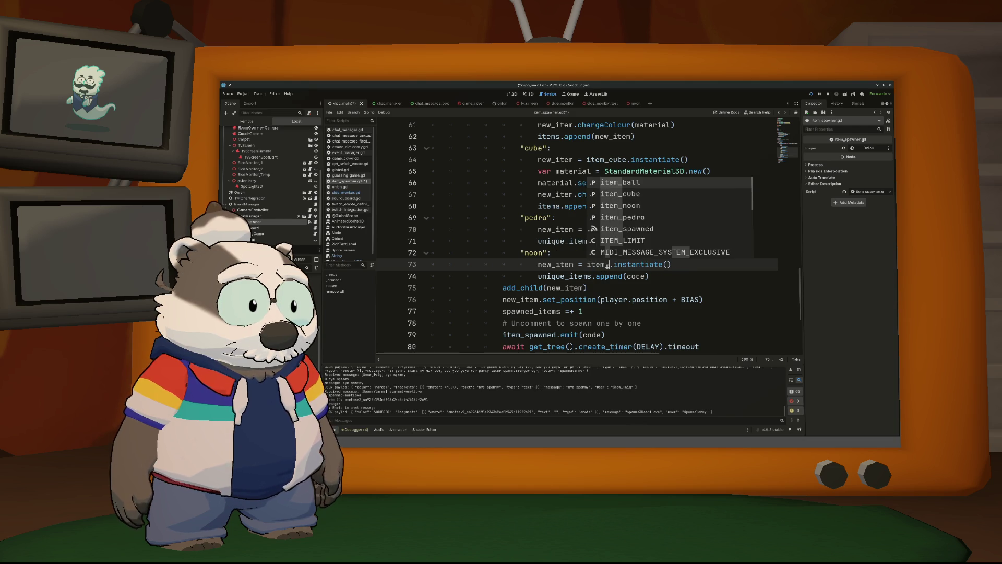
{"action": "key", "text": "Return"}
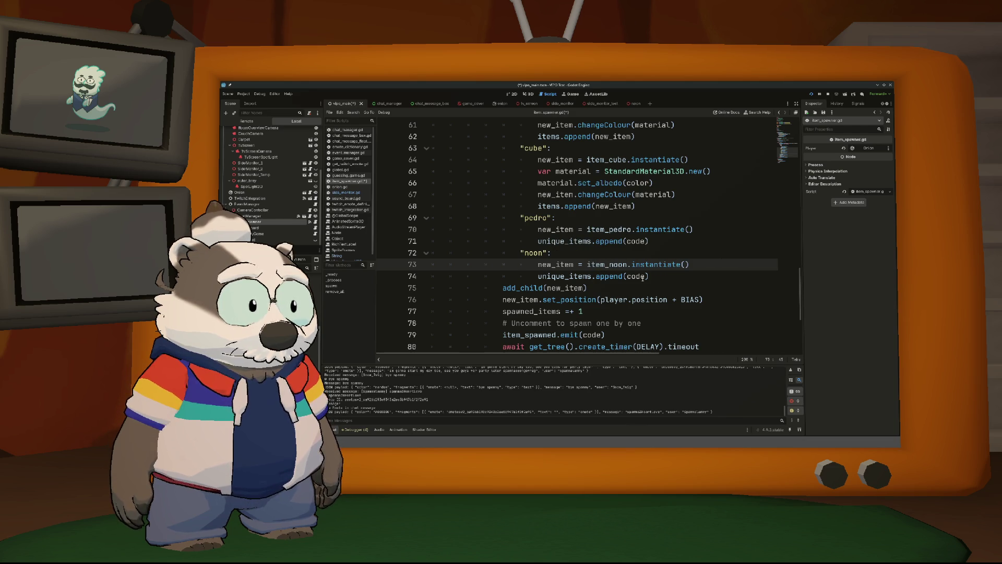
{"action": "left_click", "coordinate": [671, 275]}
Save item_spawner.gd, run the project, and open the Asset Library.
{"action": "key", "text": "ctrl+s"}
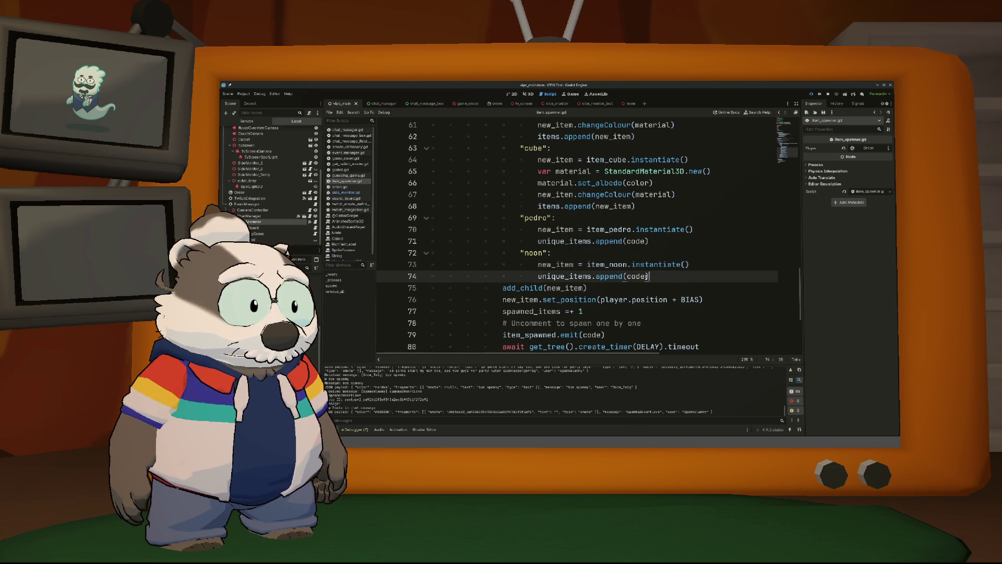
{"action": "scroll", "coordinate": [647, 277], "scroll_direction": "down", "scroll_amount": 4}
{"action": "scroll", "coordinate": [645, 277], "scroll_direction": "up", "scroll_amount": 20}
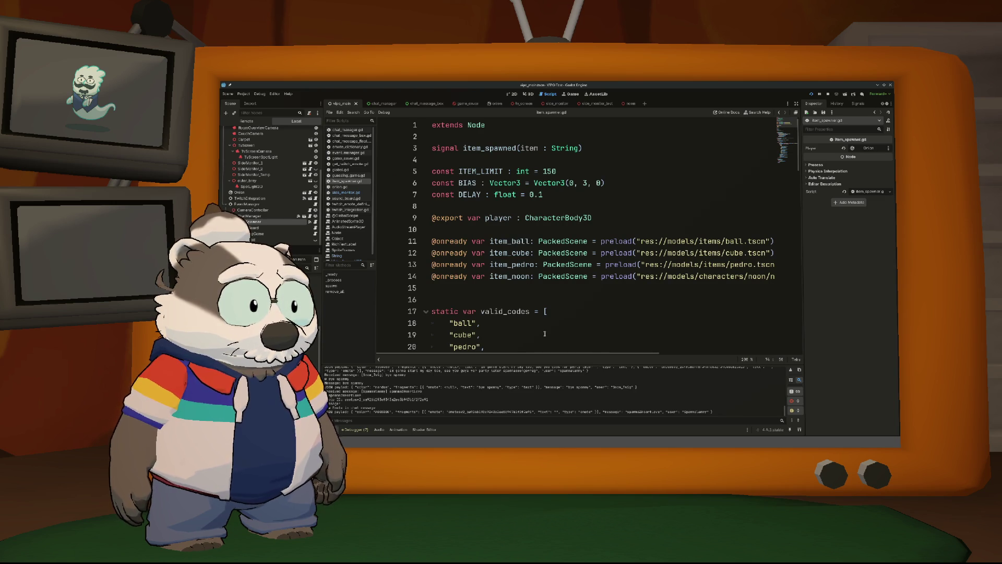
{"action": "left_click", "coordinate": [811, 95]}
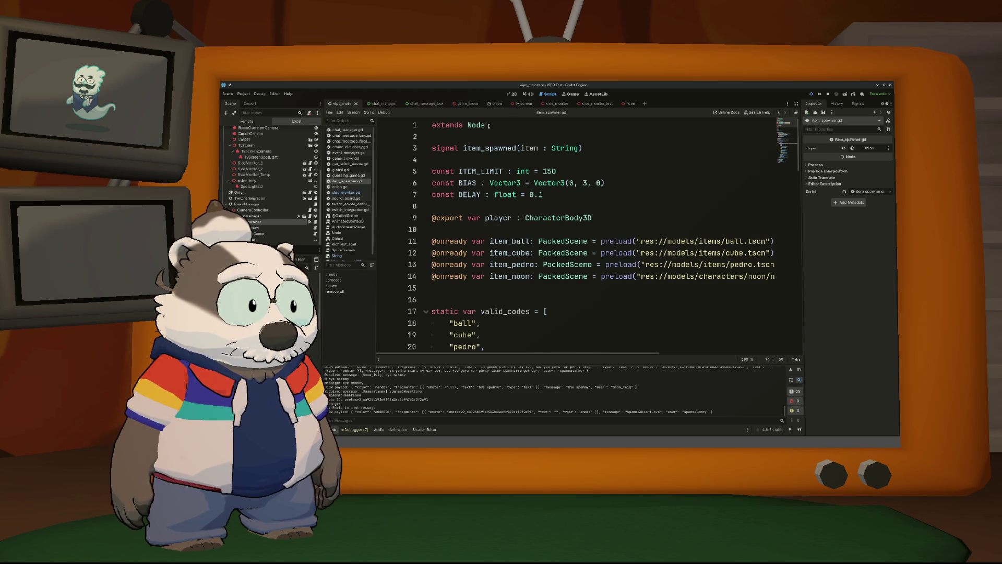
{"action": "left_click", "coordinate": [598, 94]}
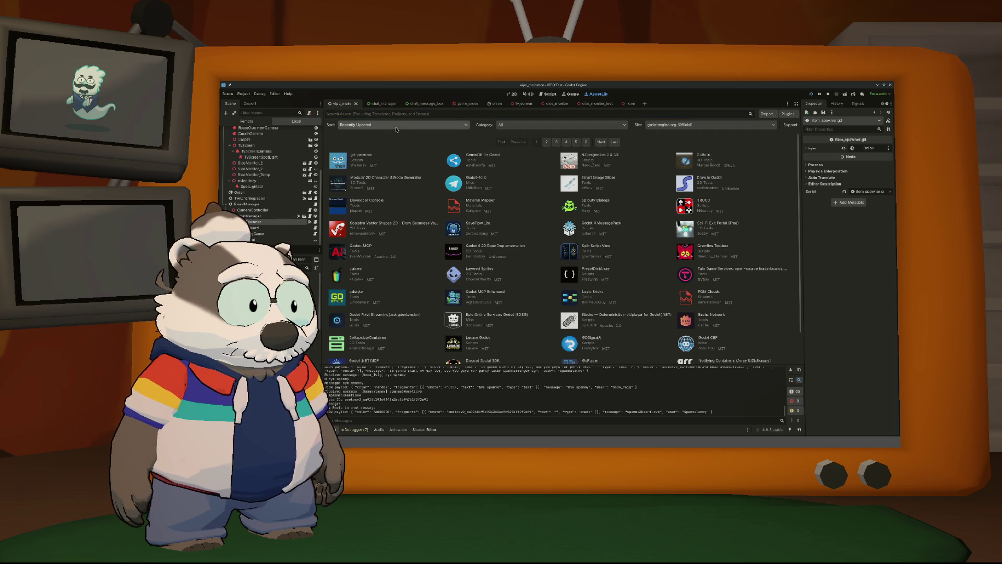
Search the Asset Library for "vr".
{"action": "left_click", "coordinate": [424, 113]}
{"action": "type", "text": "vr"}
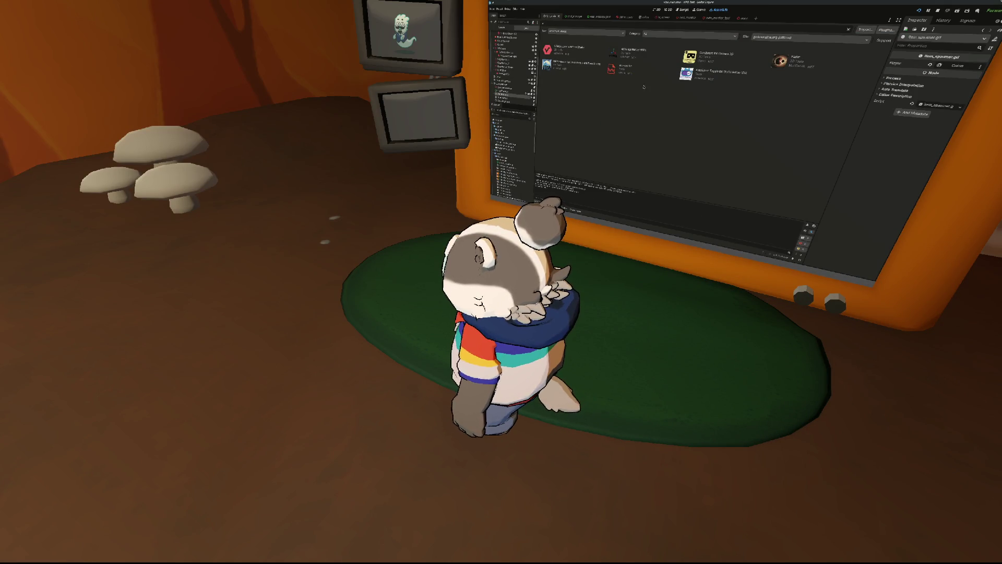
{"action": "left_click", "coordinate": [669, 10]}
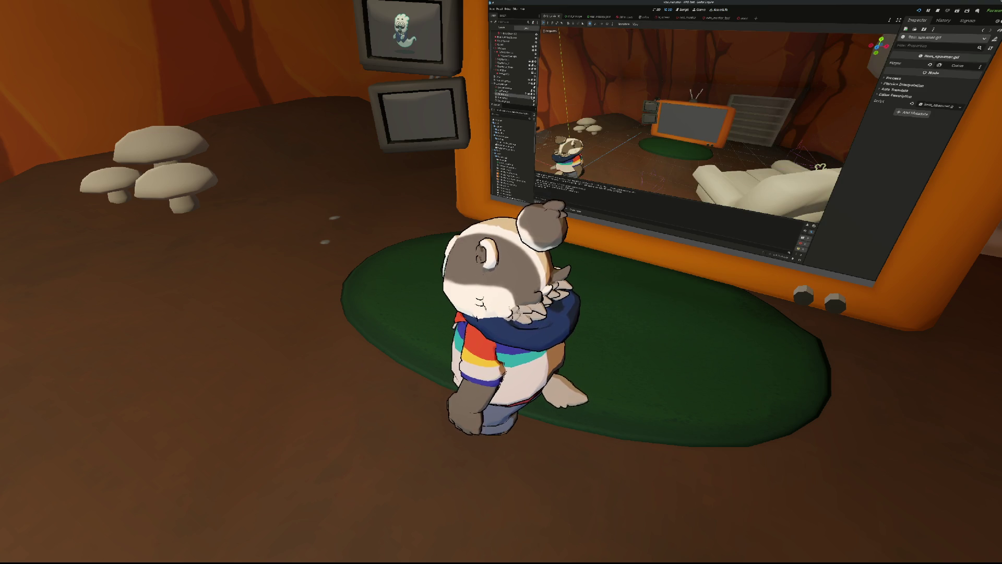
{"action": "left_click", "coordinate": [683, 10]}
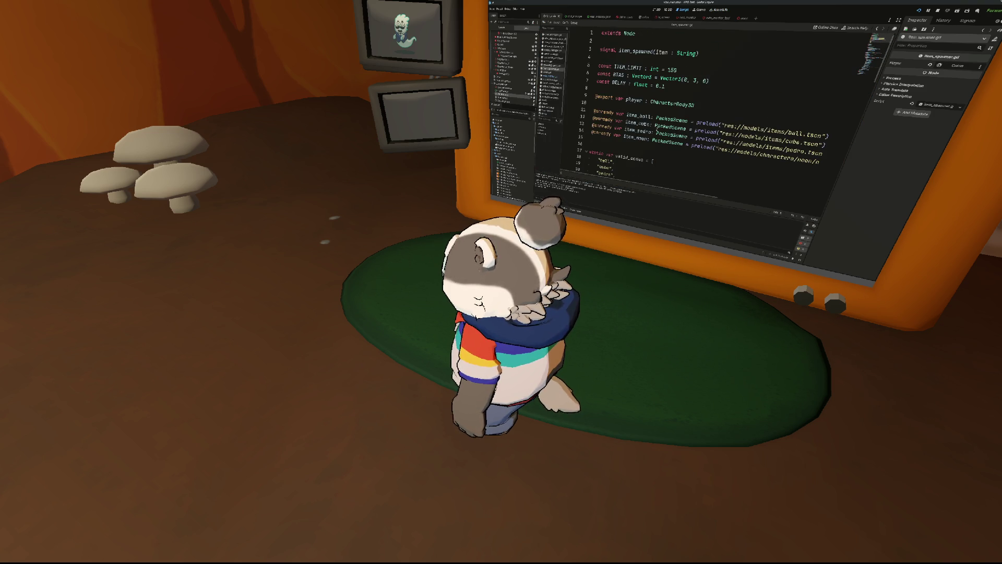
{"action": "scroll", "coordinate": [655, 144], "scroll_direction": "down", "scroll_amount": 2, "text": "ctrl"}
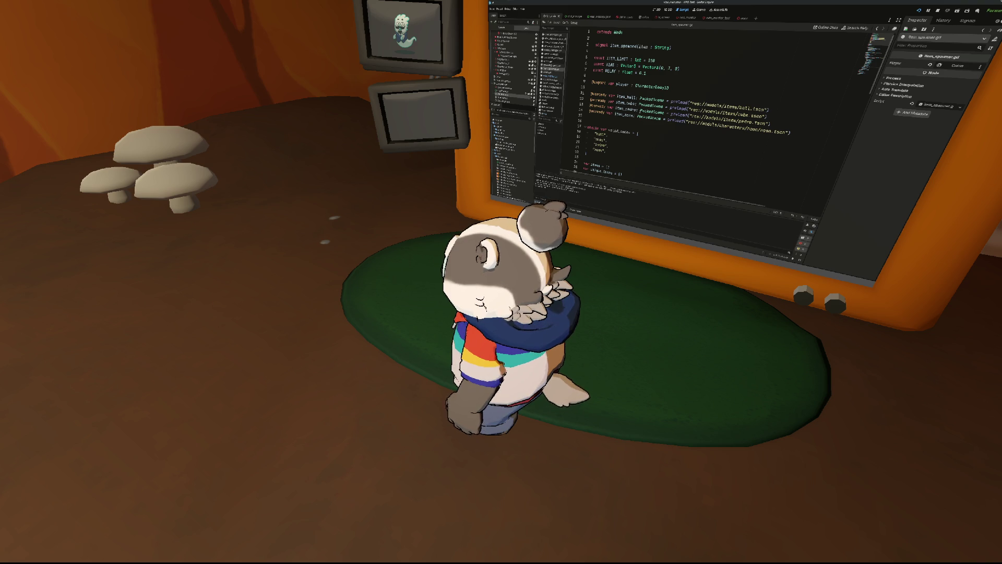
{"action": "left_click", "coordinate": [767, 123]}
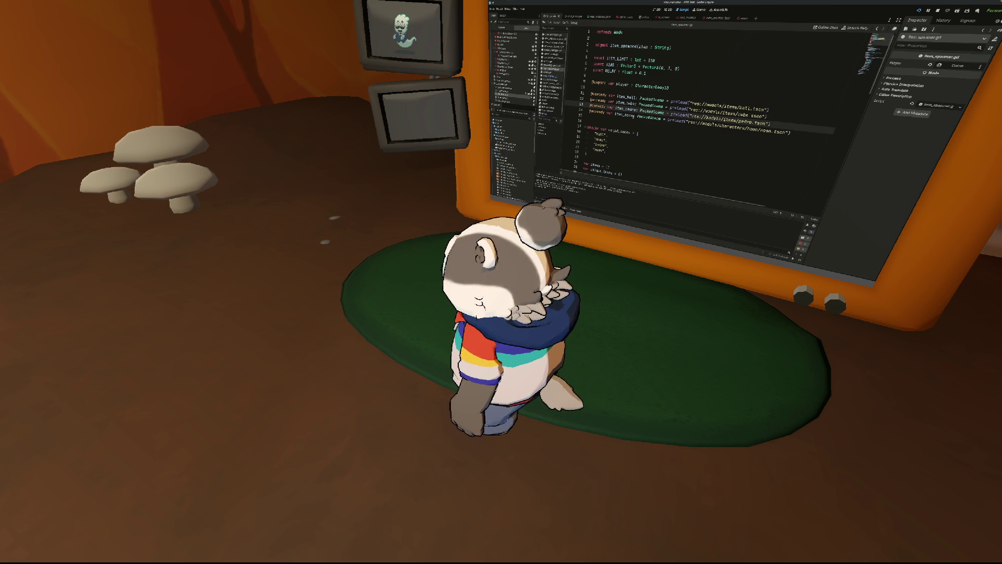
{"action": "scroll", "coordinate": [679, 115], "scroll_direction": "down", "scroll_amount": 1}
{"action": "scroll", "coordinate": [679, 115], "scroll_direction": "down", "scroll_amount": 4}
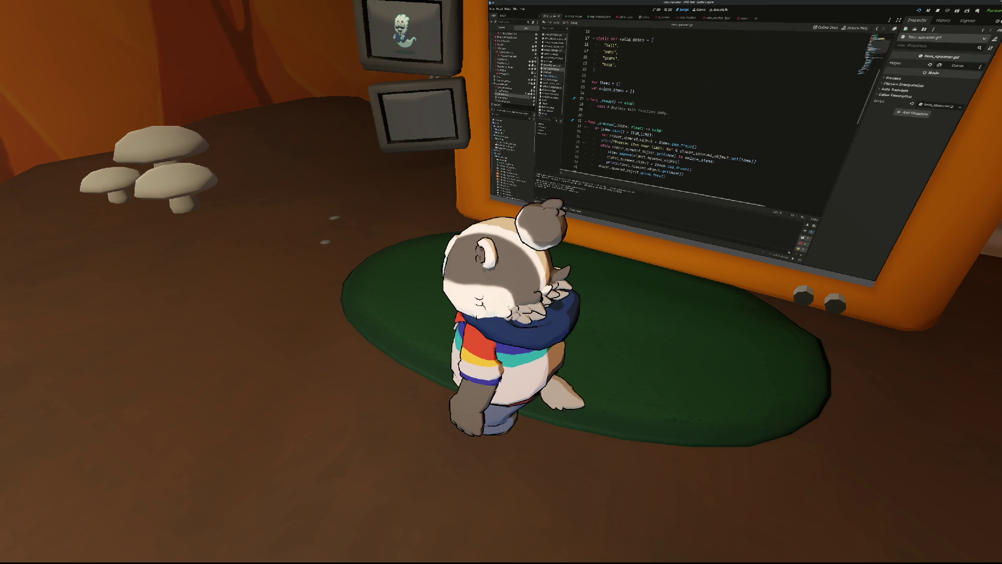
{"action": "scroll", "coordinate": [679, 115], "scroll_direction": "down", "scroll_amount": 9}
{"action": "scroll", "coordinate": [678, 115], "scroll_direction": "down", "scroll_amount": 6}
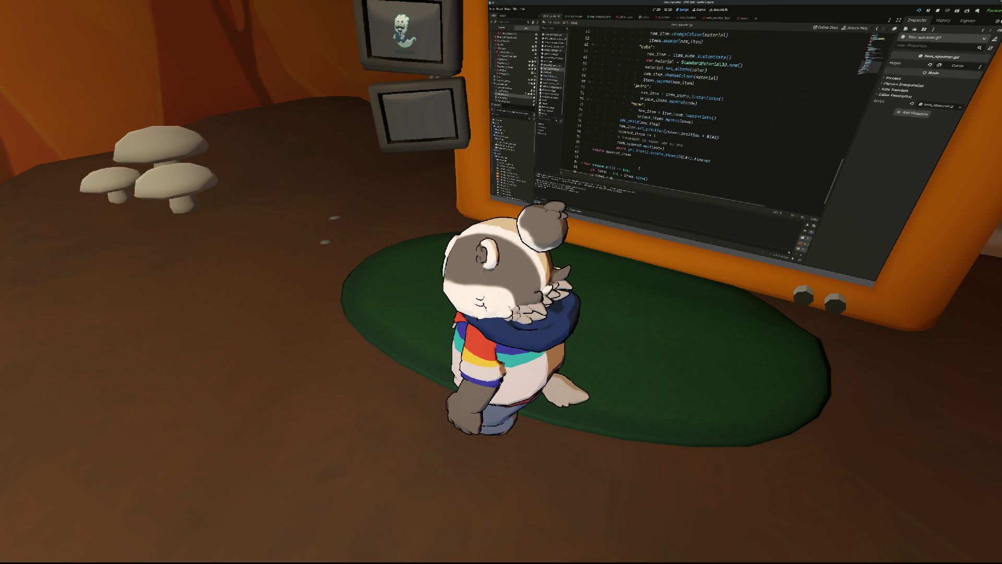
{"action": "scroll", "coordinate": [679, 104], "scroll_direction": "down", "scroll_amount": 2}
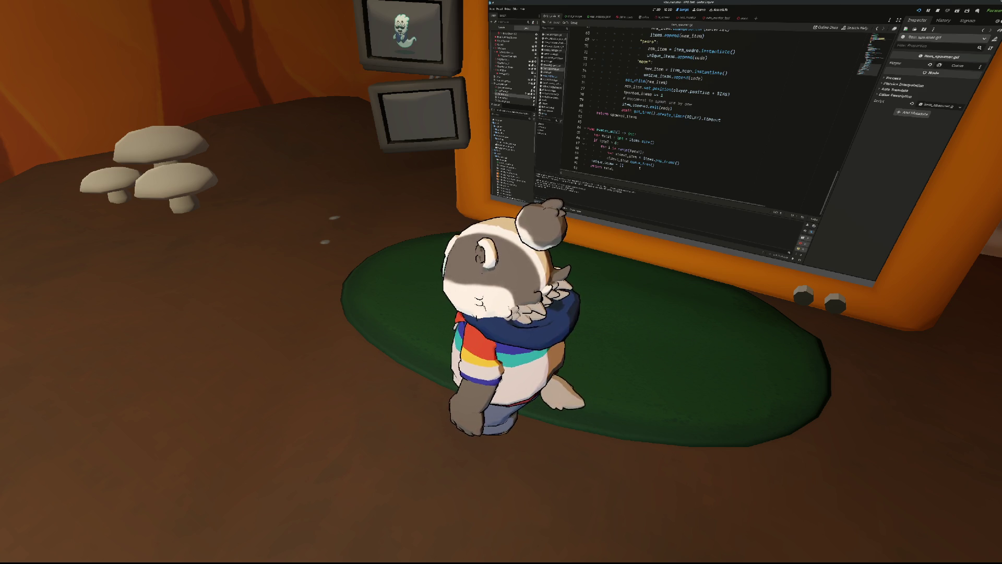
{"action": "left_click", "coordinate": [606, 160]}
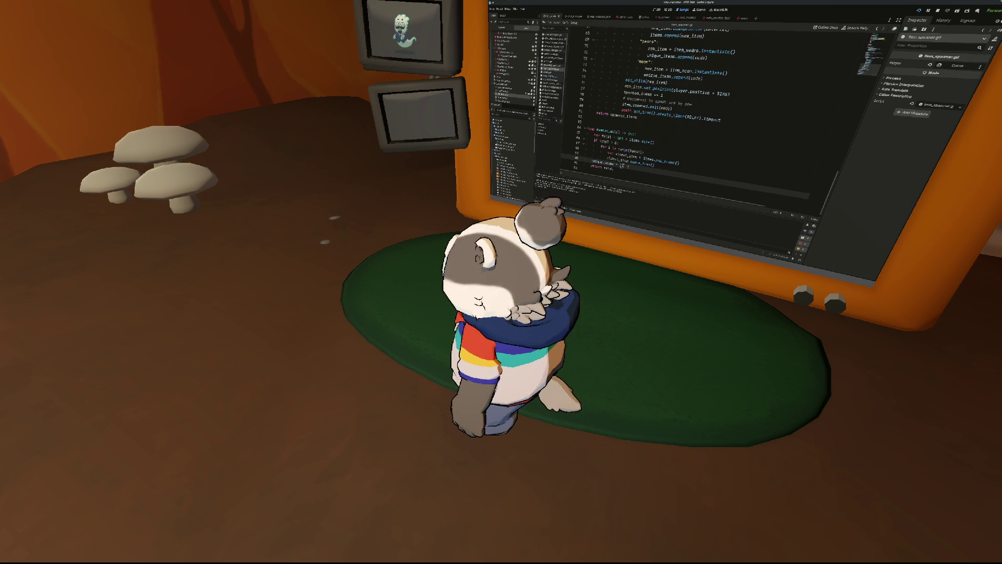
{"action": "scroll", "coordinate": [694, 105], "scroll_direction": "up", "scroll_amount": 10}
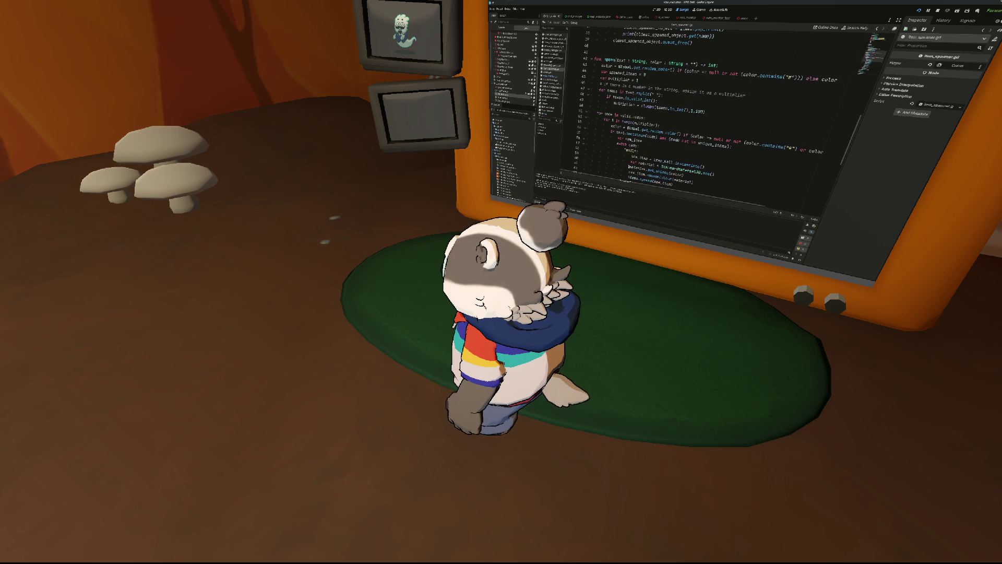
{"action": "scroll", "coordinate": [694, 105], "scroll_direction": "down", "scroll_amount": 10}
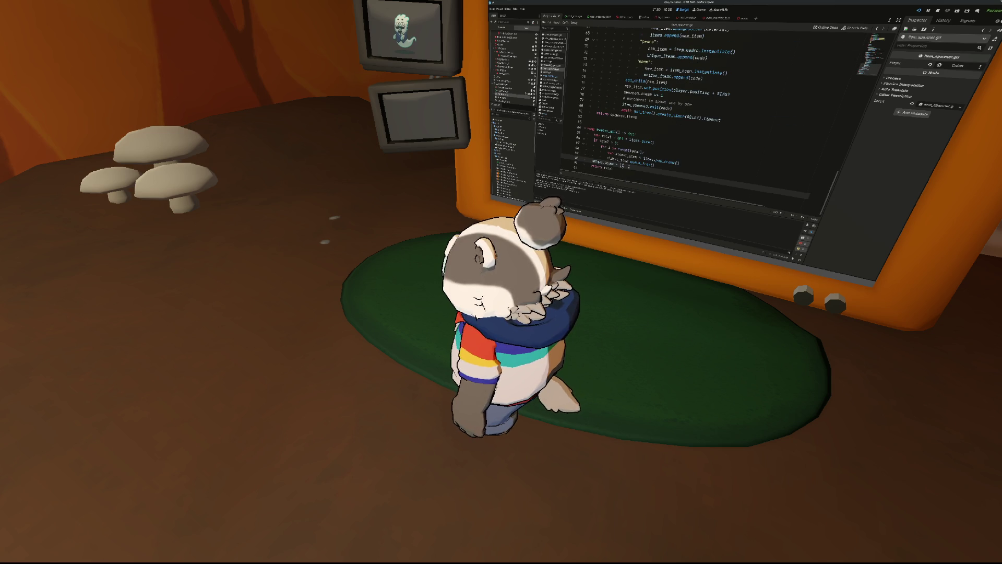
{"action": "scroll", "coordinate": [694, 104], "scroll_direction": "up", "scroll_amount": 13}
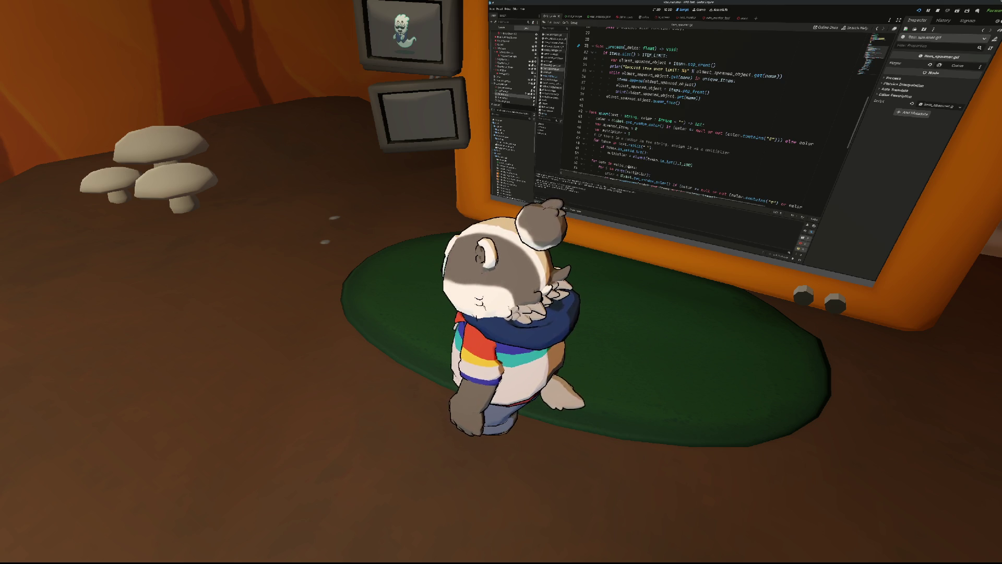
{"action": "scroll", "coordinate": [695, 104], "scroll_direction": "up", "scroll_amount": 8}
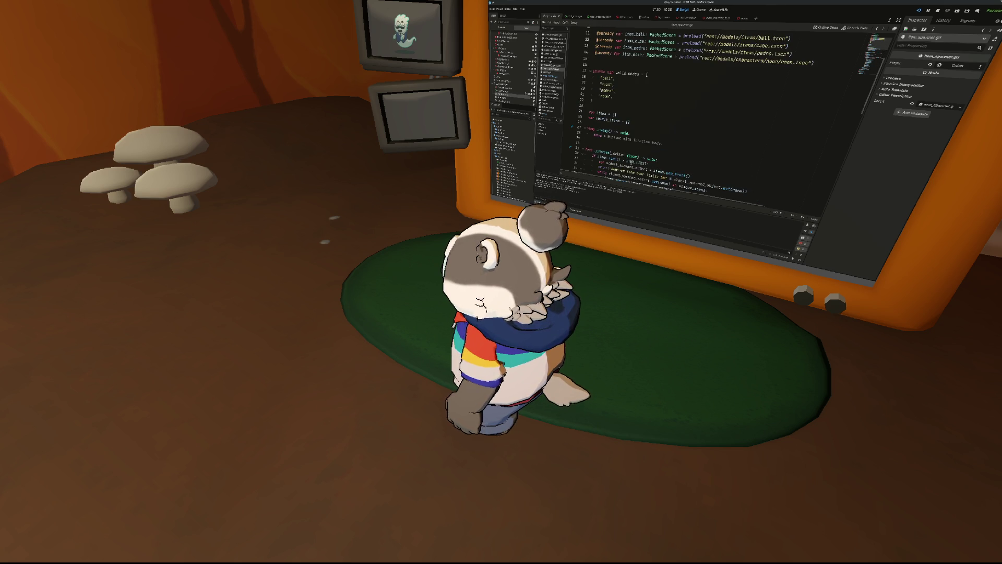
{"action": "scroll", "coordinate": [686, 104], "scroll_direction": "up", "scroll_amount": 1}
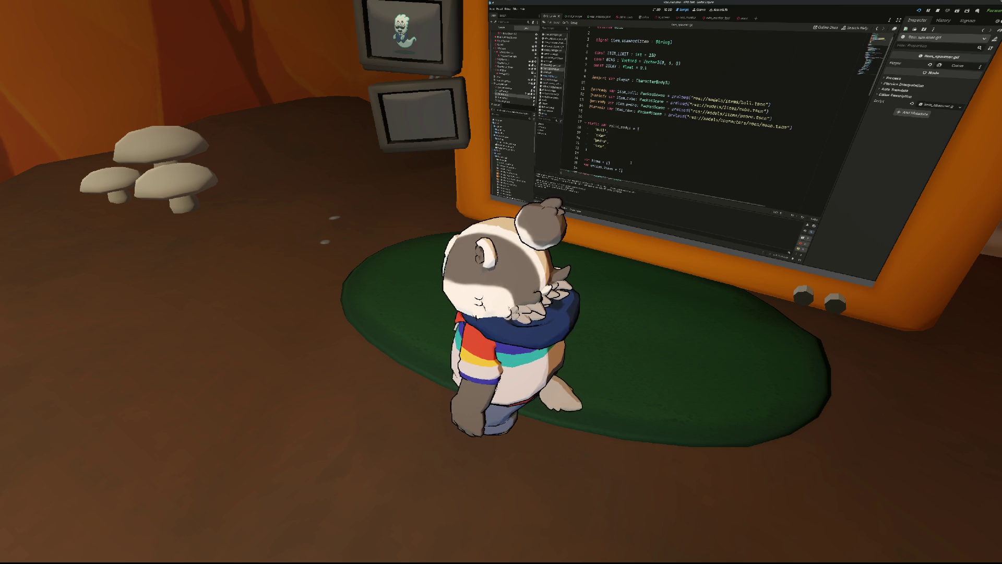
{"action": "scroll", "coordinate": [694, 104], "scroll_direction": "down", "scroll_amount": 7}
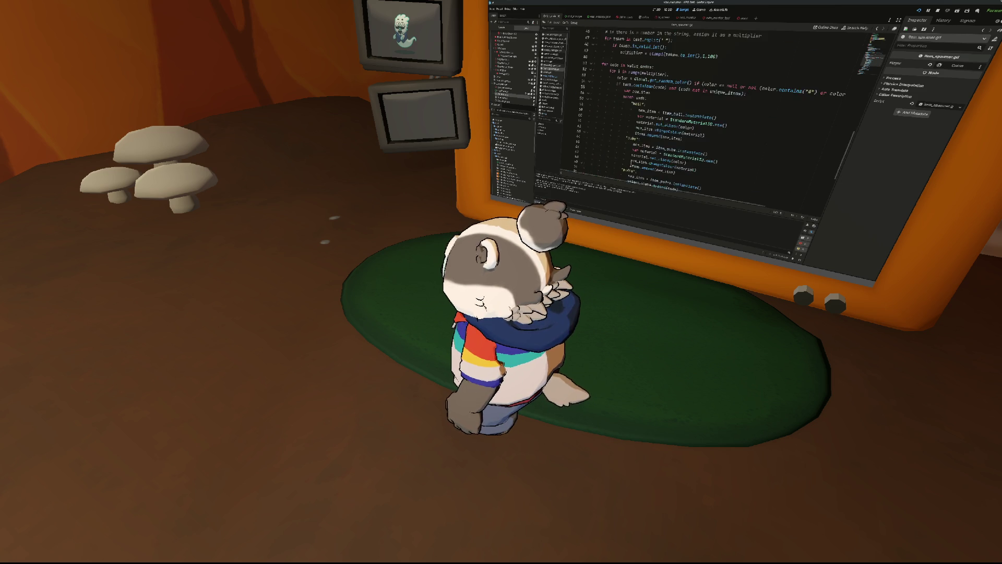
{"action": "scroll", "coordinate": [694, 104], "scroll_direction": "up", "scroll_amount": 5}
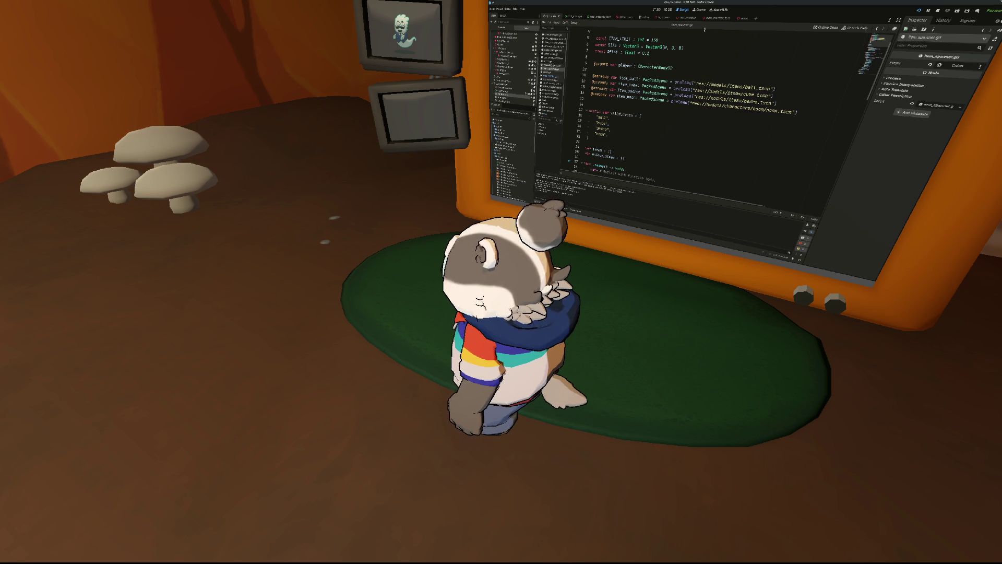
Open the noon scene, select the Noon node, and view the character in 3D.
{"action": "left_click", "coordinate": [741, 18]}
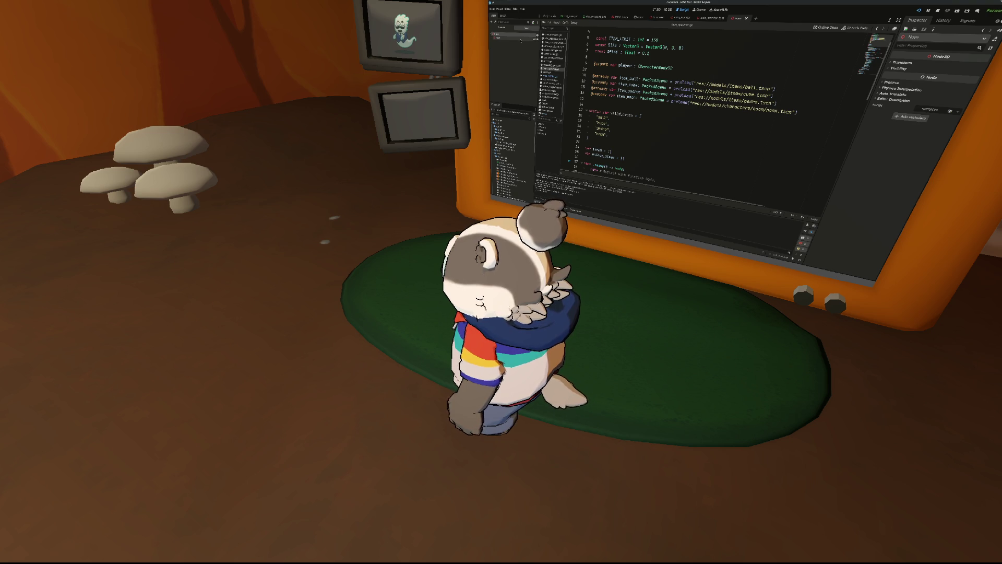
{"action": "left_click", "coordinate": [520, 40]}
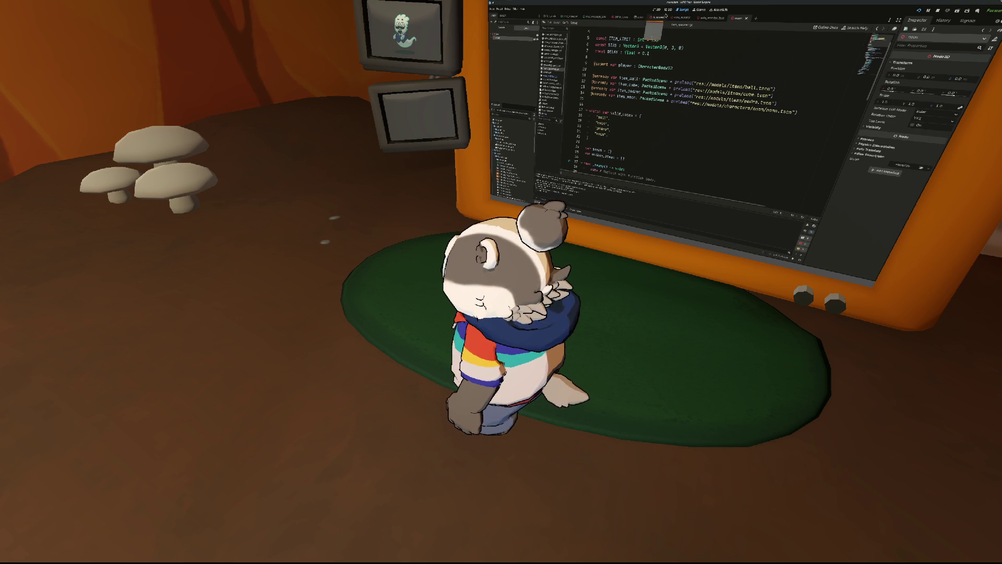
{"action": "left_click", "coordinate": [668, 10]}
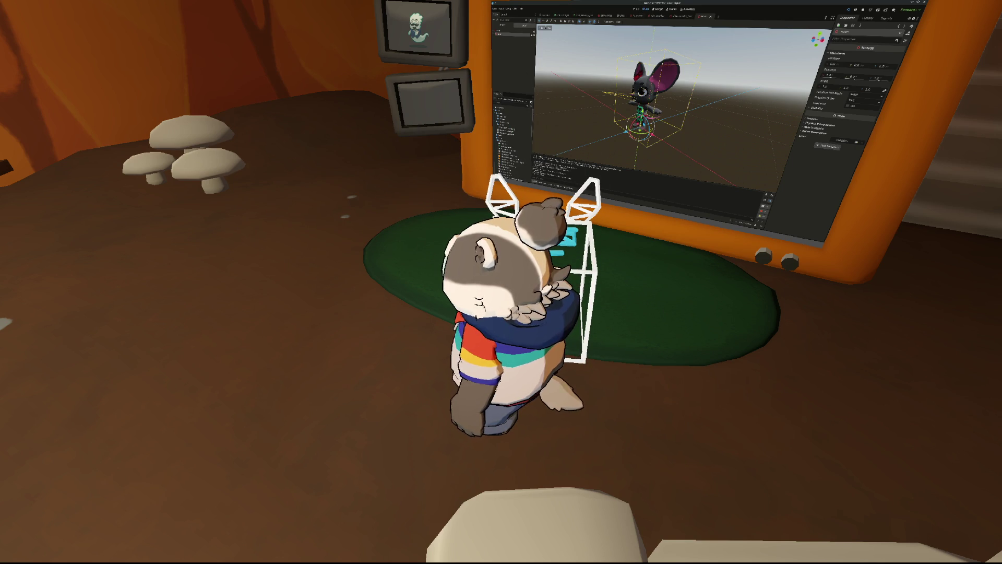
Return to the room scene and display the item spawner's item_spawner.gd code.
{"action": "left_click", "coordinate": [544, 16]}
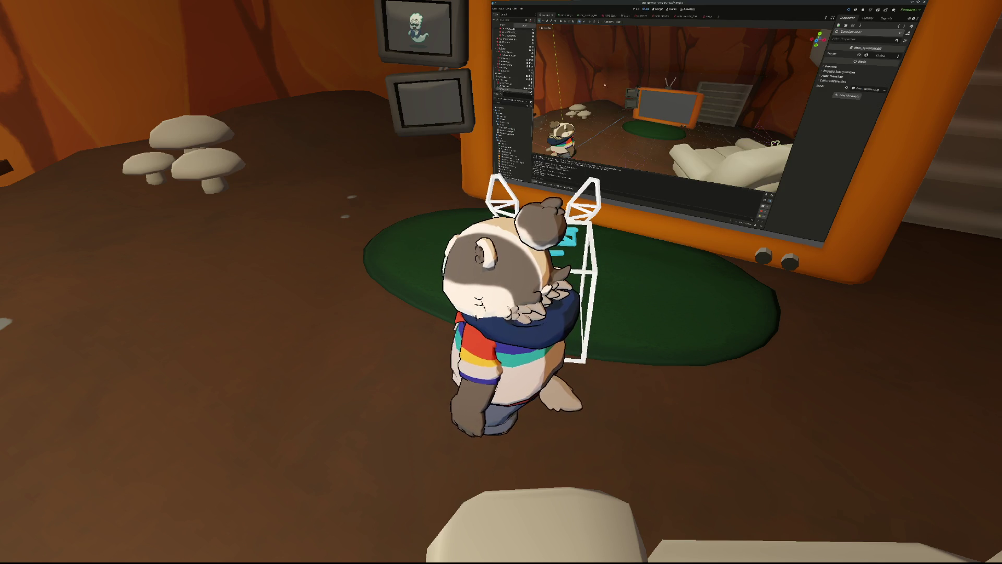
{"action": "left_click", "coordinate": [509, 77]}
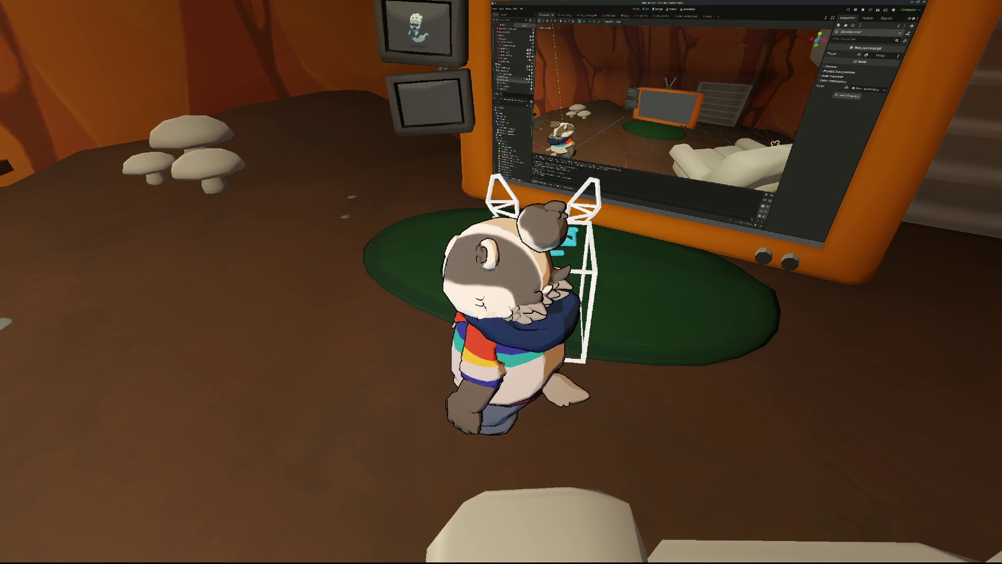
{"action": "left_click", "coordinate": [531, 79]}
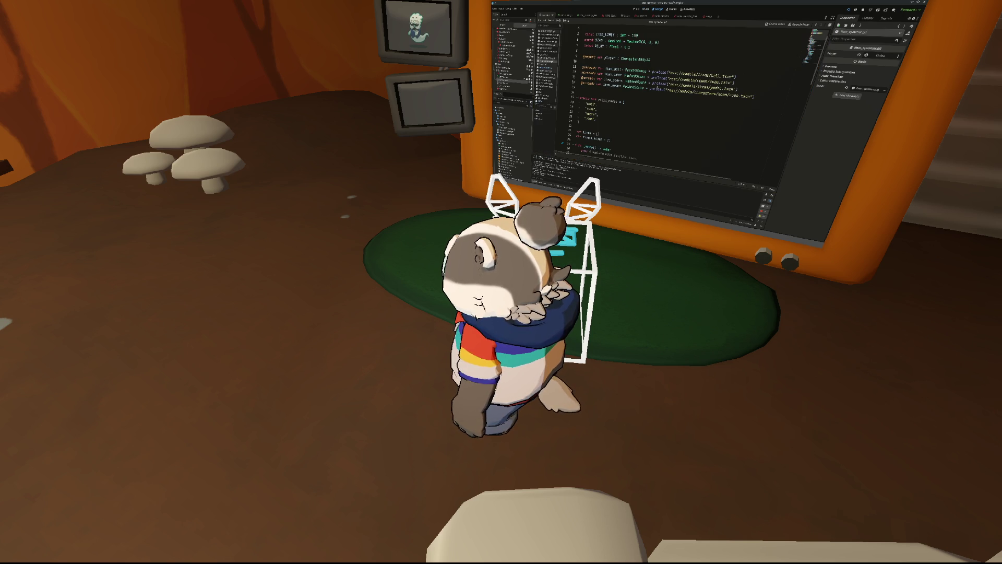
Scroll through item_spawner.gd, highlighting item_pedro on line 16 and the spawn on line 74.
{"action": "double_click", "coordinate": [612, 84]}
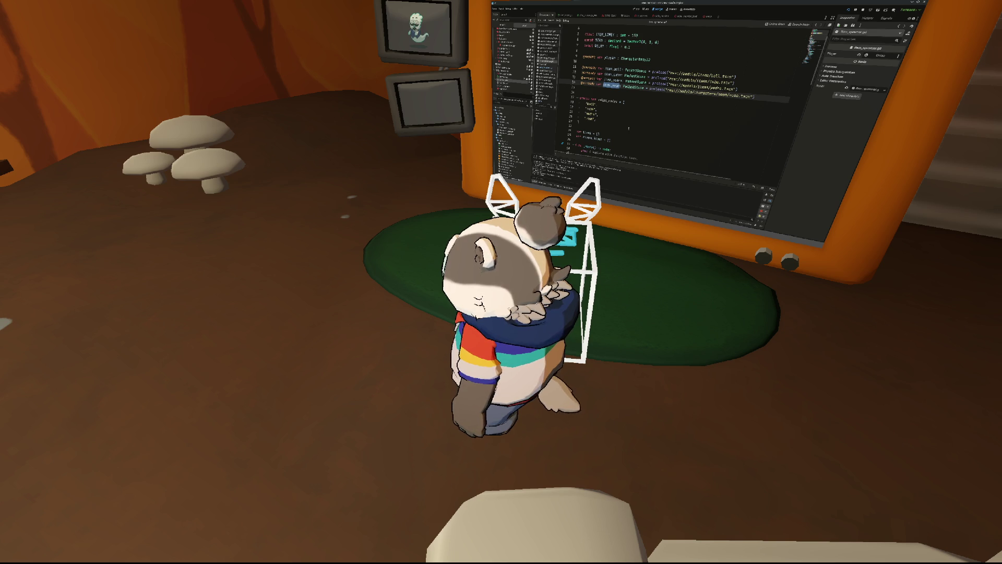
{"action": "scroll", "coordinate": [628, 128], "scroll_direction": "down", "scroll_amount": 15}
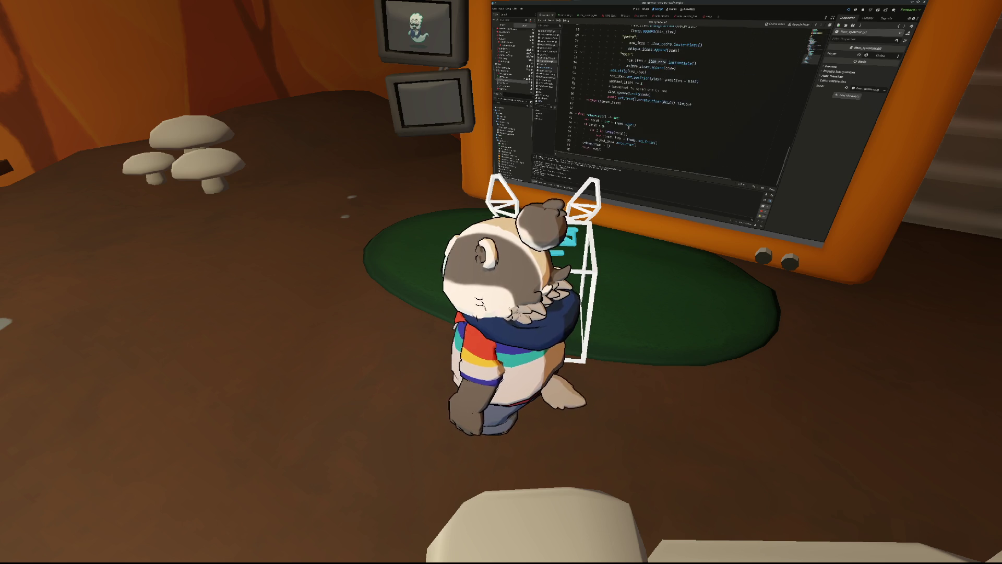
{"action": "scroll", "coordinate": [647, 89], "scroll_direction": "up", "scroll_amount": 3}
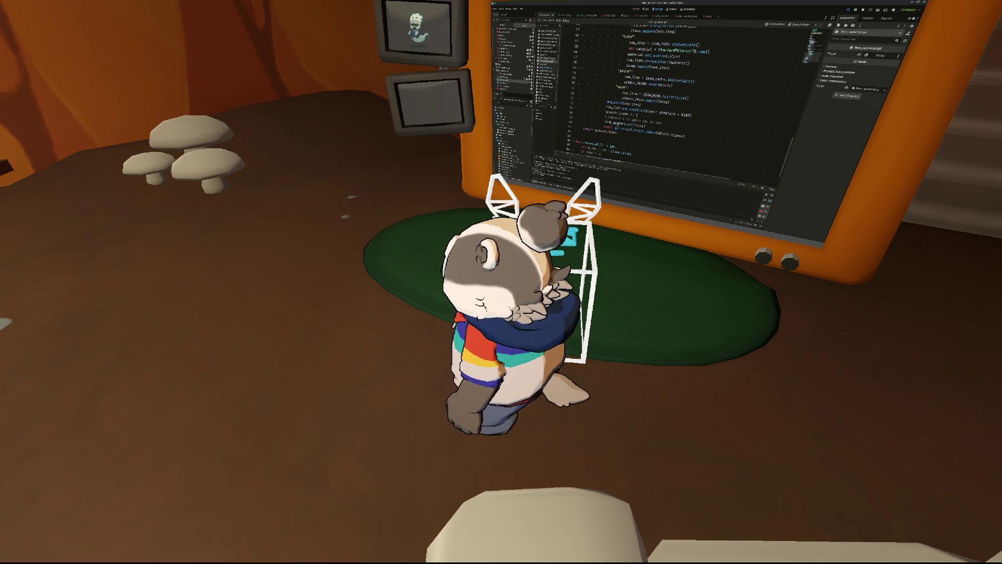
{"action": "left_click", "coordinate": [664, 97]}
{"action": "scroll", "coordinate": [648, 94], "scroll_direction": "up", "scroll_amount": 2}
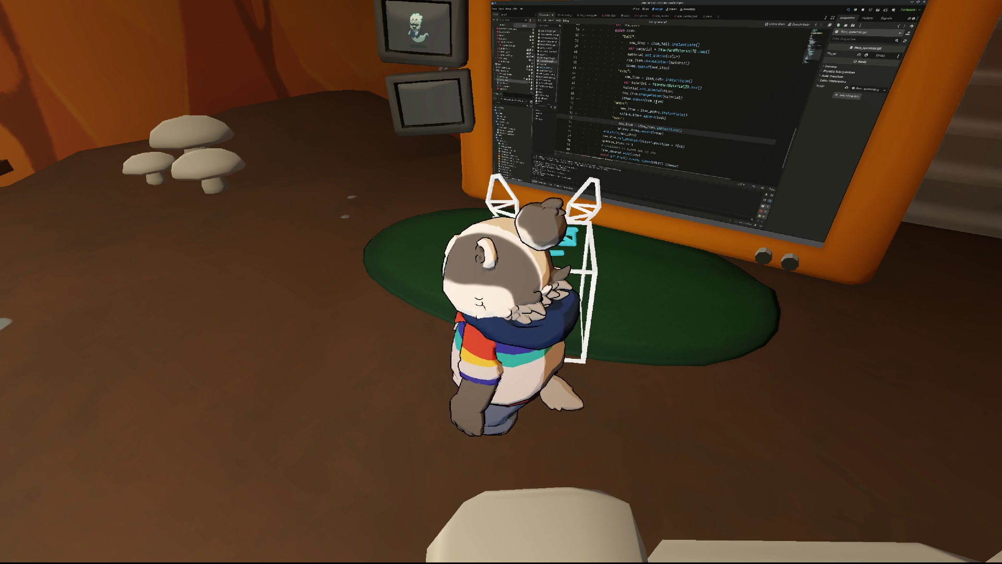
{"action": "scroll", "coordinate": [647, 94], "scroll_direction": "up", "scroll_amount": 2}
{"action": "scroll", "coordinate": [647, 94], "scroll_direction": "down", "scroll_amount": 2}
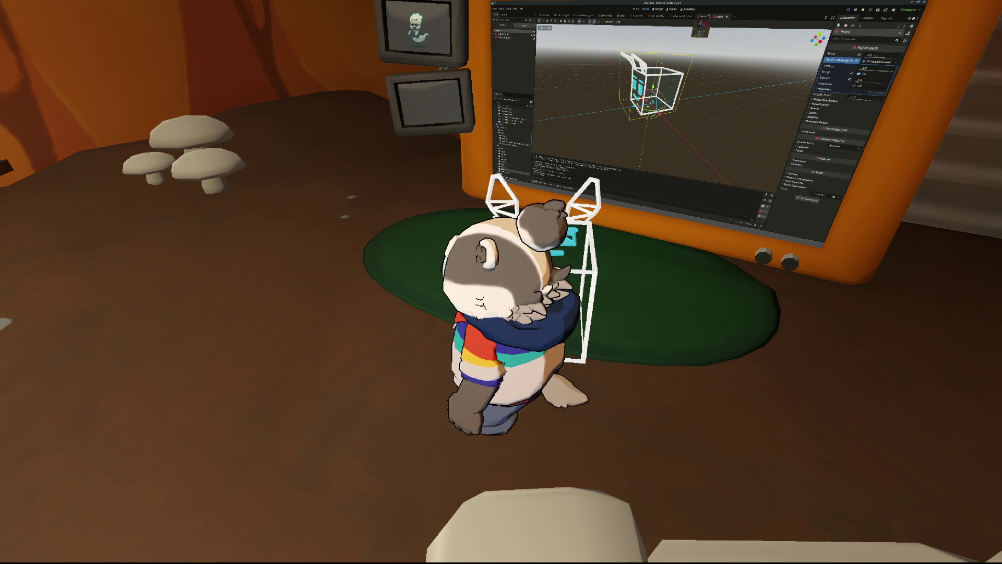
Compare scene tabs, then change the Noon root to RigidBody3D and add a CollisionShape3D child.
{"action": "left_click", "coordinate": [704, 16]}
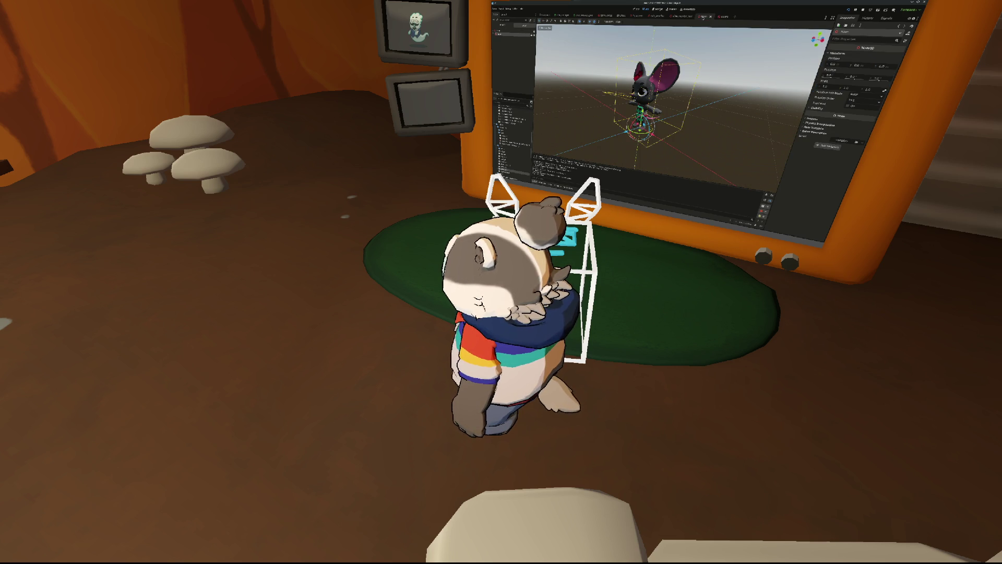
{"action": "left_click", "coordinate": [720, 17]}
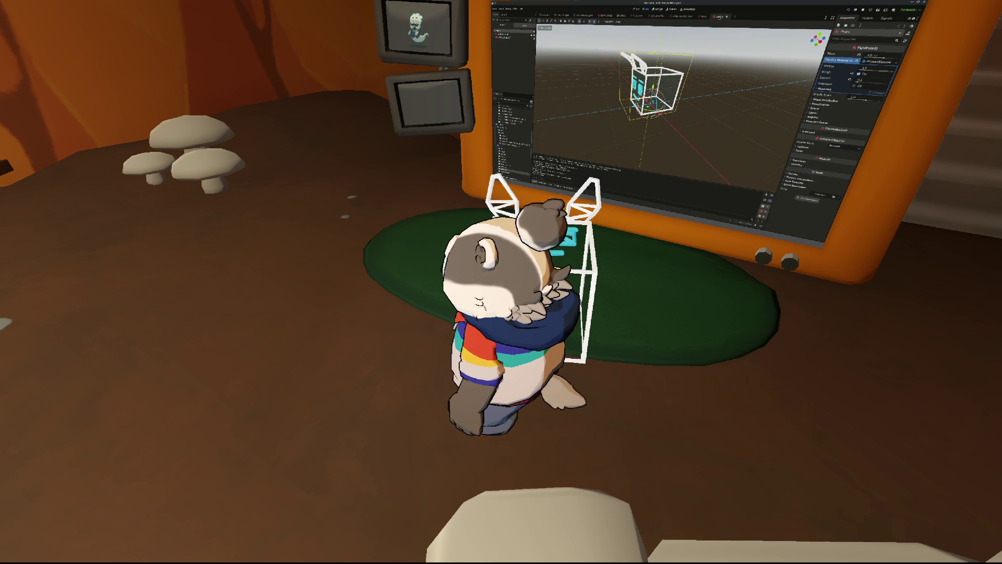
{"action": "left_click", "coordinate": [704, 16]}
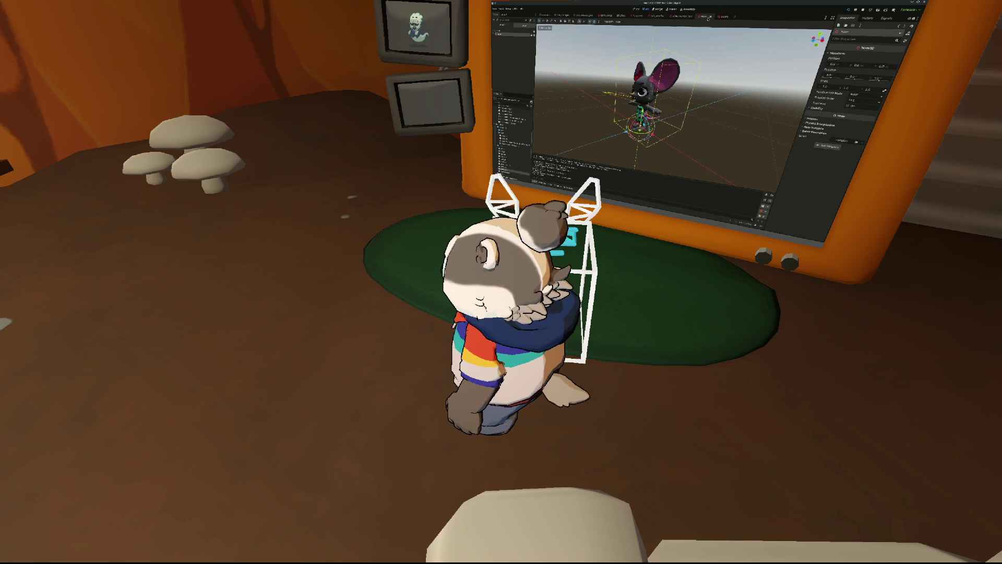
{"action": "left_click", "coordinate": [720, 16]}
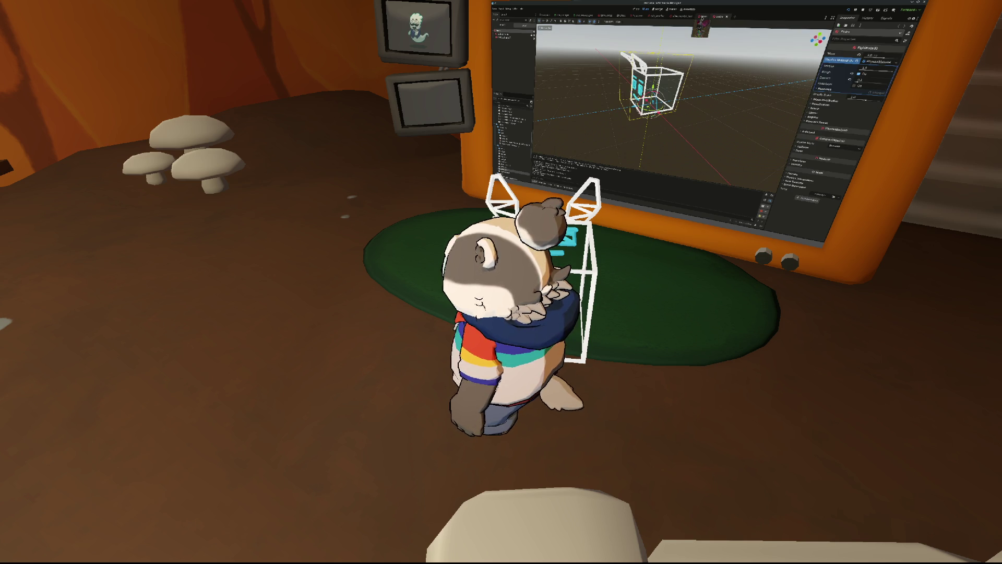
{"action": "left_click", "coordinate": [702, 16]}
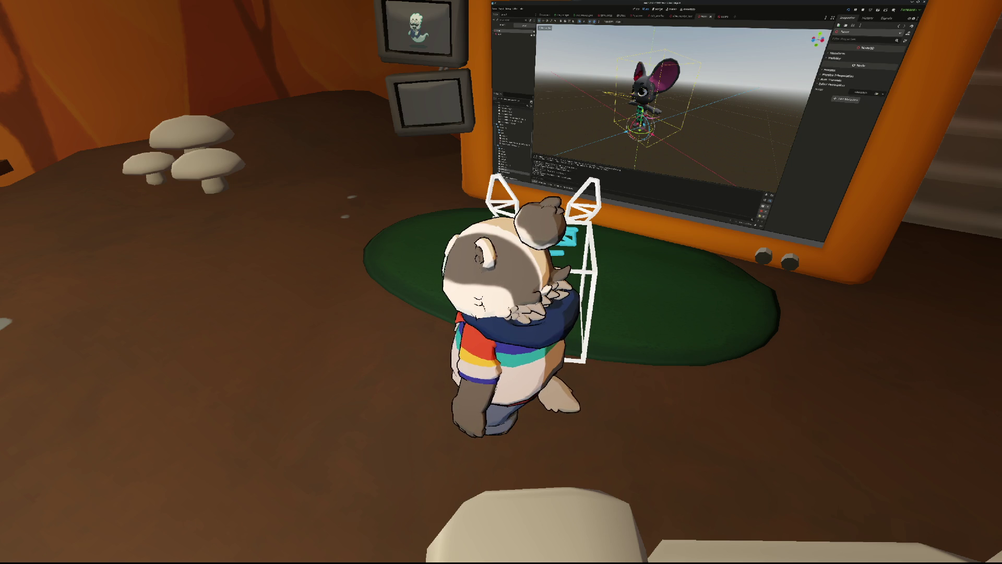
{"action": "key", "text": "ctrl+z"}
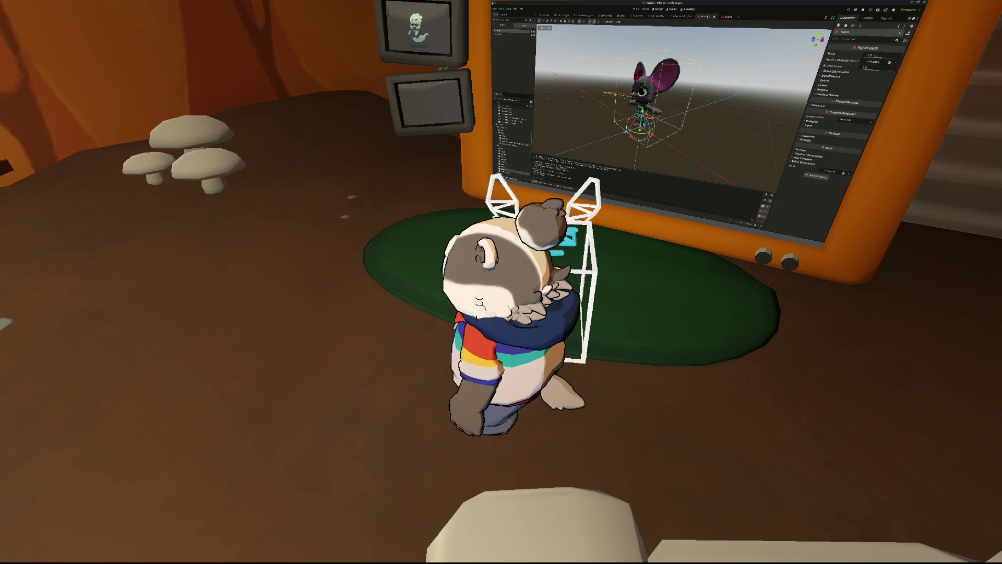
{"action": "key", "text": "ctrl+z"}
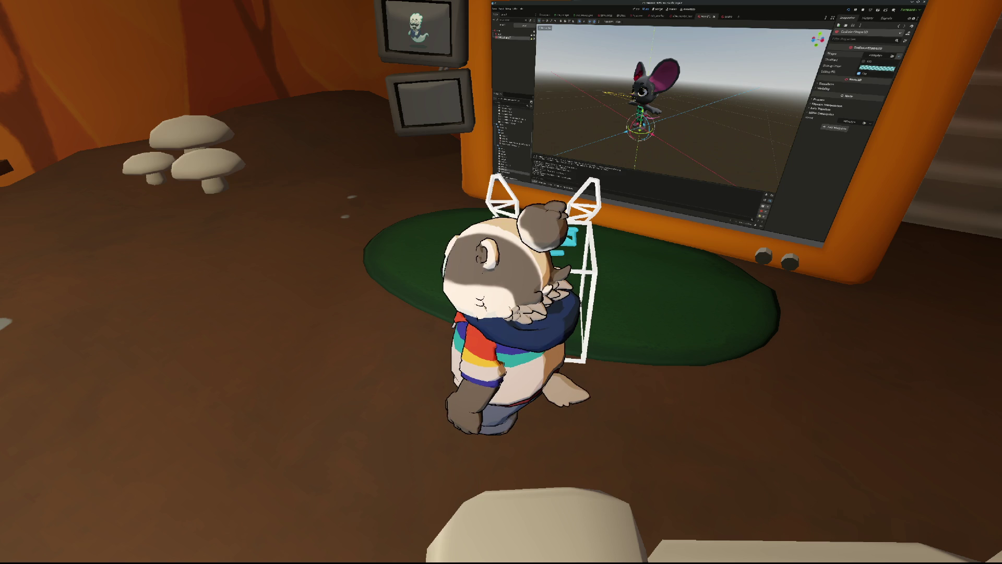
Give the collision node a new CapsuleShape3D and shorten it around the mouse character.
{"action": "left_click", "coordinate": [892, 56]}
{"action": "scroll", "coordinate": [656, 44], "scroll_direction": "down", "scroll_amount": 3}
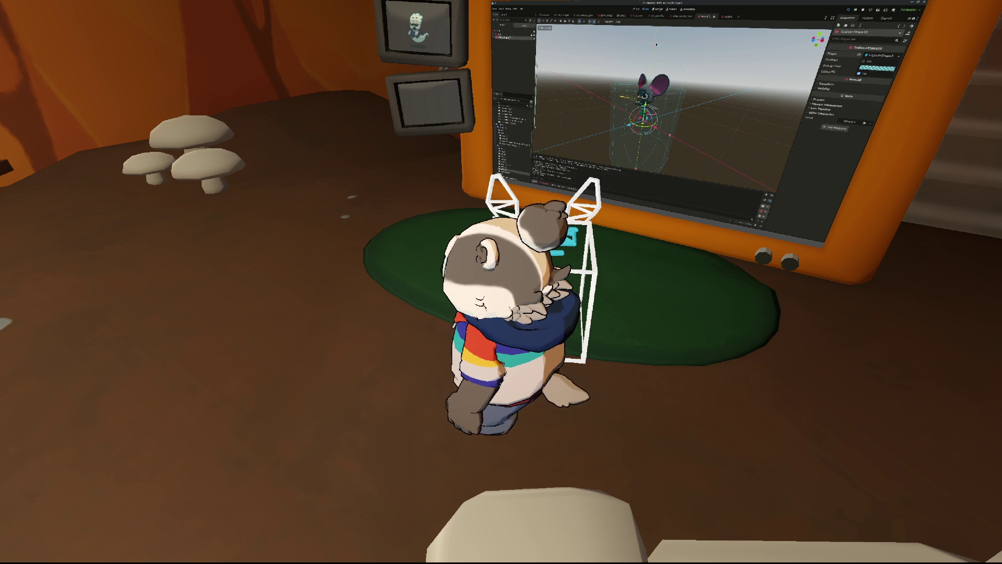
{"action": "left_click_drag", "start_coordinate": [645, 87], "coordinate": [646, 102]}
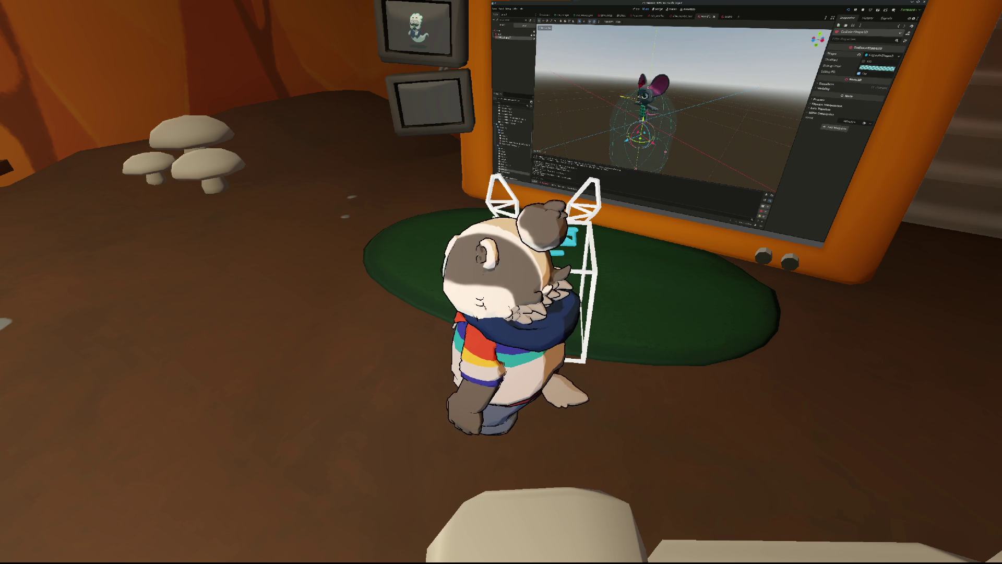
{"action": "left_click", "coordinate": [651, 138]}
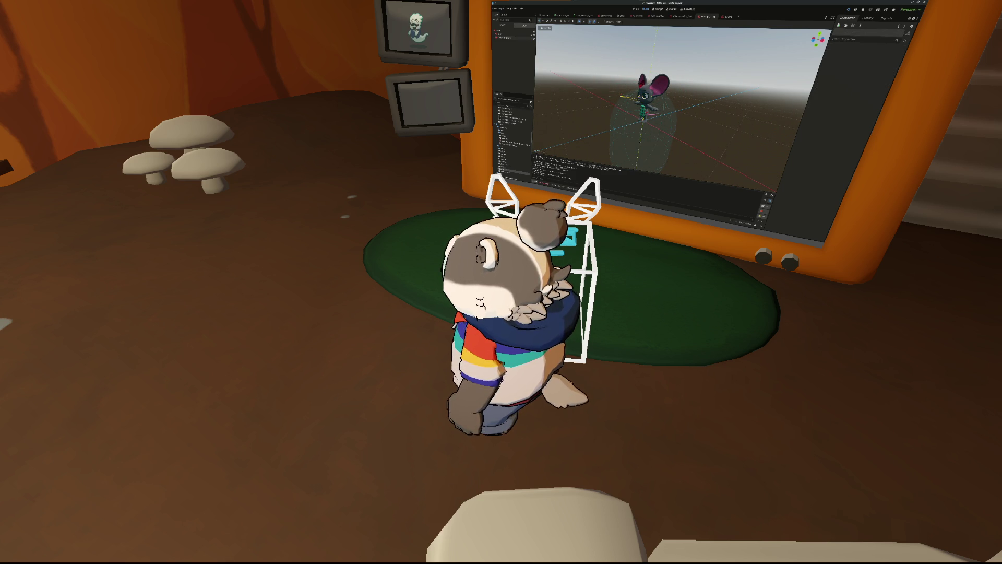
{"action": "left_click", "coordinate": [648, 138]}
{"action": "scroll", "coordinate": [642, 121], "scroll_direction": "down", "scroll_amount": 2}
{"action": "left_click", "coordinate": [641, 149]}
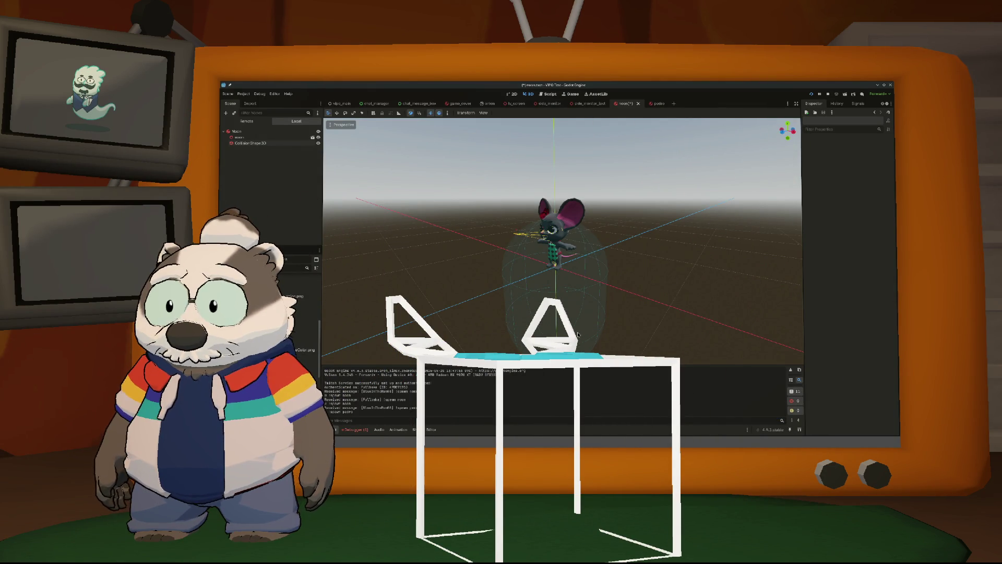
{"action": "scroll", "coordinate": [546, 312], "scroll_direction": "up", "scroll_amount": 4}
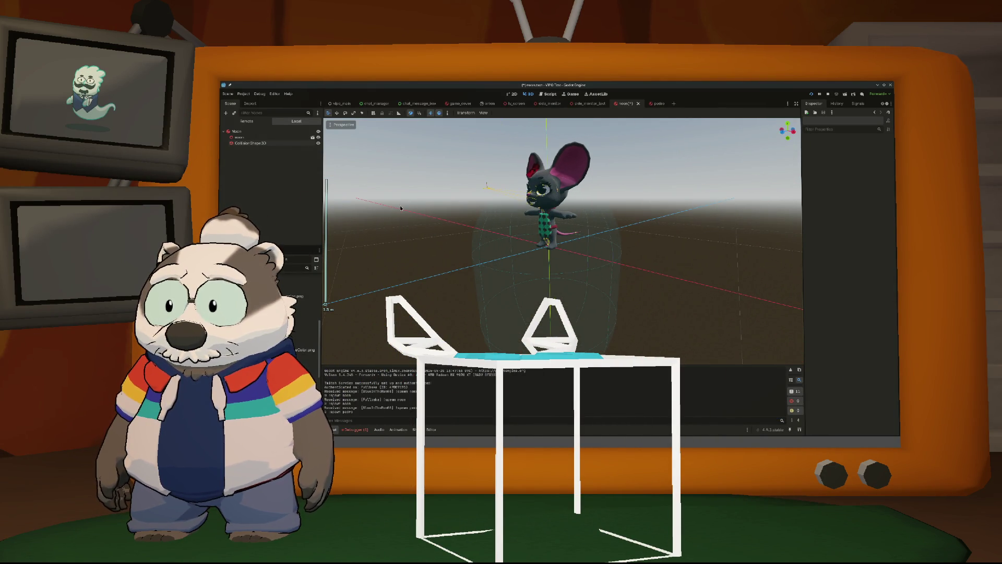
Fit the capsule to the mouse's body and head in front view, then save noon.tscn.
{"action": "left_click", "coordinate": [251, 142]}
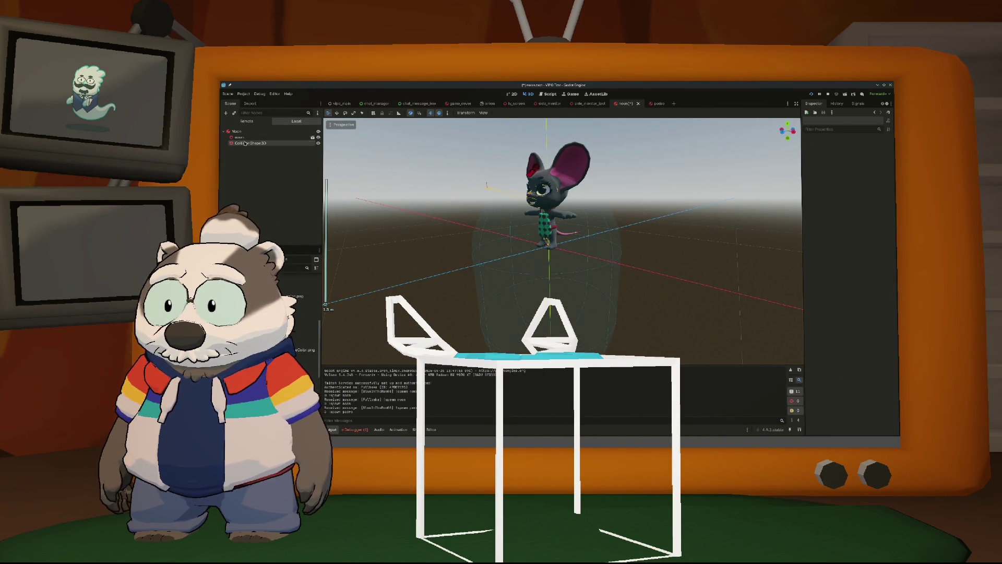
{"action": "left_click_drag", "start_coordinate": [610, 301], "coordinate": [564, 251]}
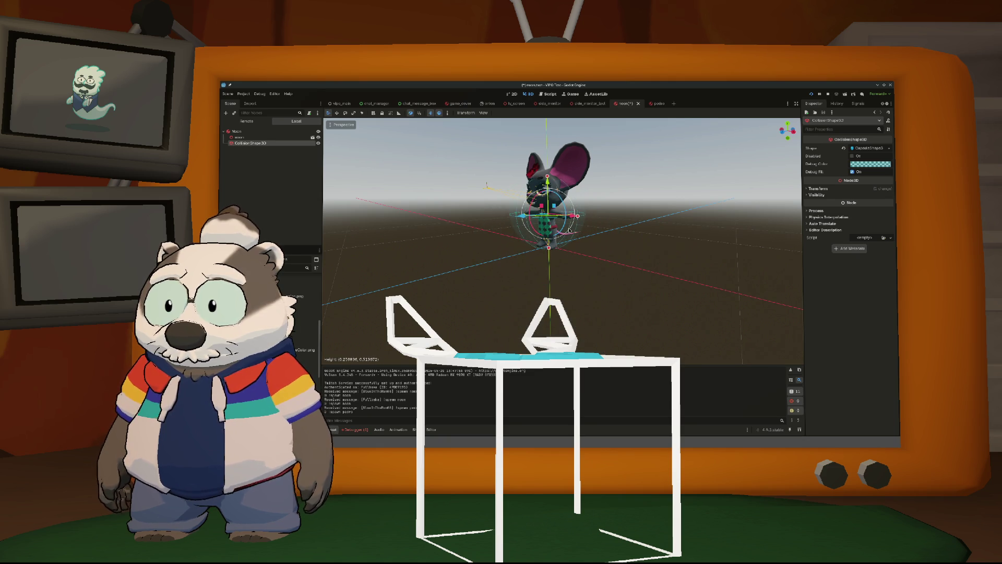
{"action": "key", "text": "KP_1"}
{"action": "left_click_drag", "start_coordinate": [597, 217], "coordinate": [591, 218]}
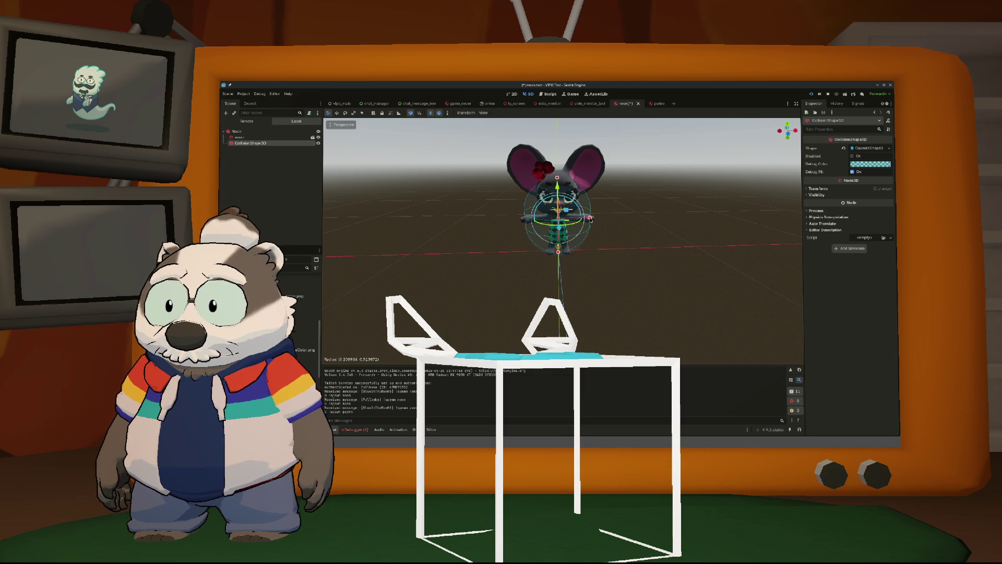
{"action": "left_click_drag", "start_coordinate": [558, 177], "coordinate": [582, 192]}
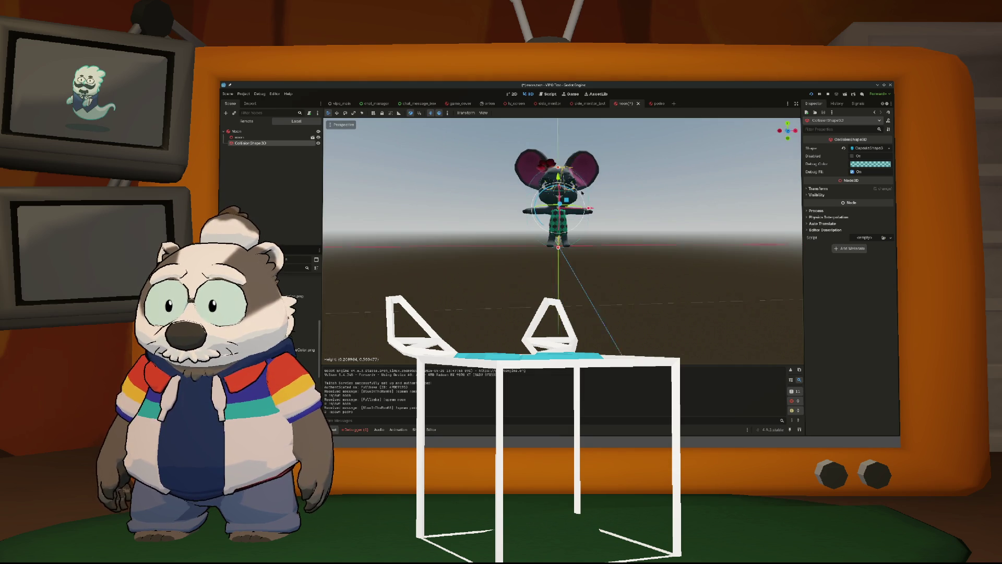
{"action": "key", "text": "KP_1"}
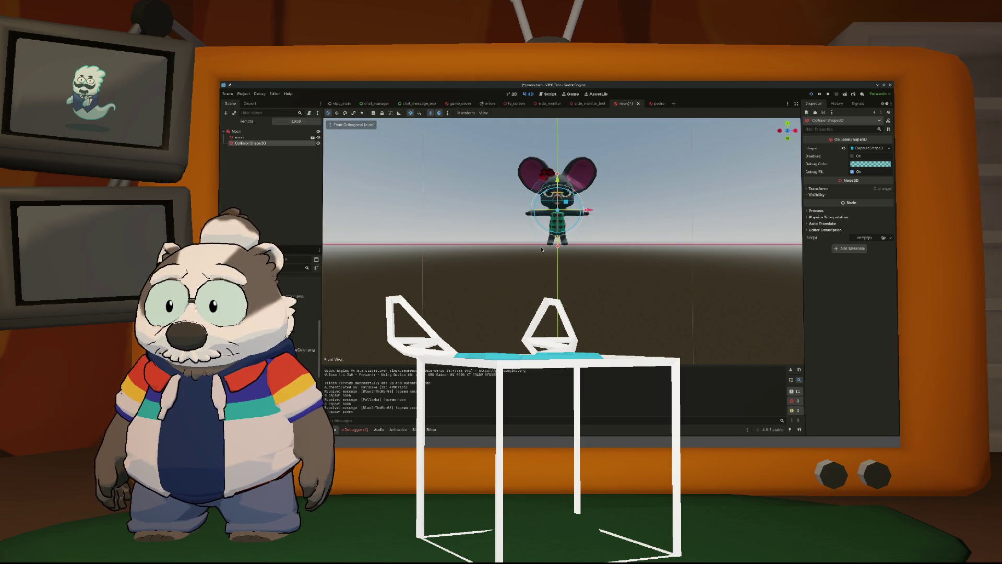
{"action": "left_click", "coordinate": [558, 246]}
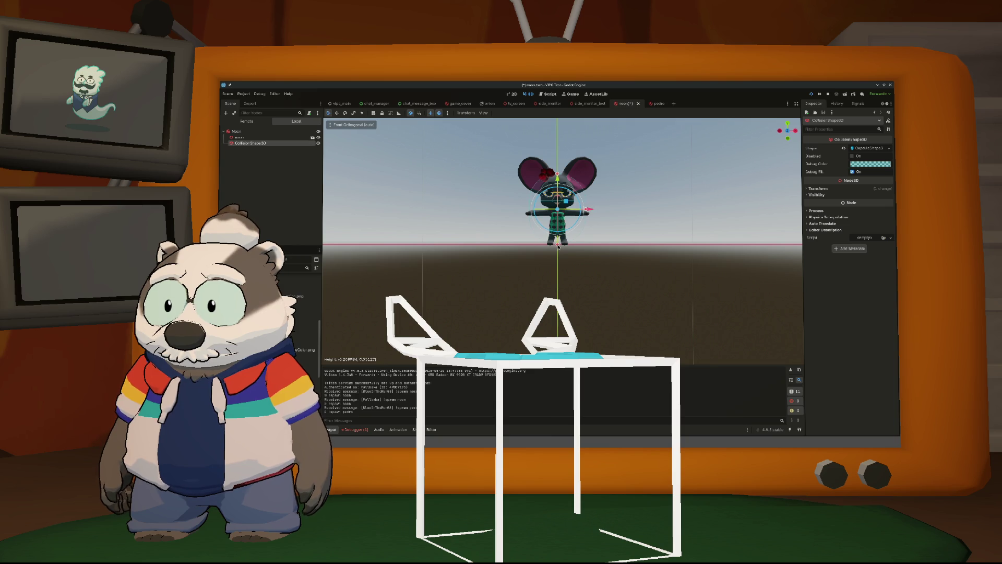
{"action": "mouse_move", "coordinate": [570, 245]}
{"action": "left_mouse_down"}
{"action": "mouse_move", "coordinate": [615, 253]}
{"action": "mouse_move", "coordinate": [512, 246]}
{"action": "left_mouse_up"}
{"action": "key", "text": "ctrl+s"}
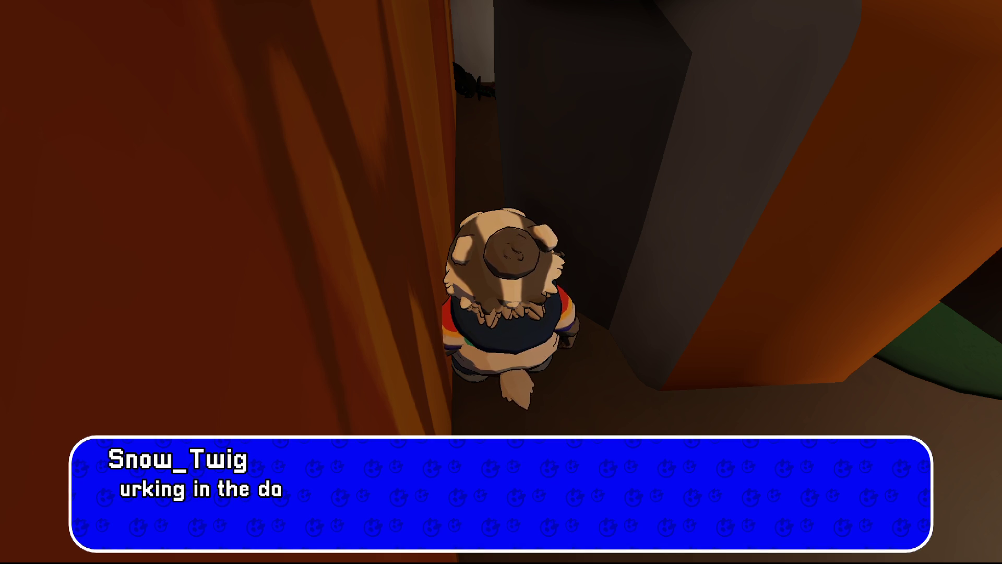
Playtest the game, walking the Noon character into the room until a chat message appears.
{"action": "key", "text": "s"}
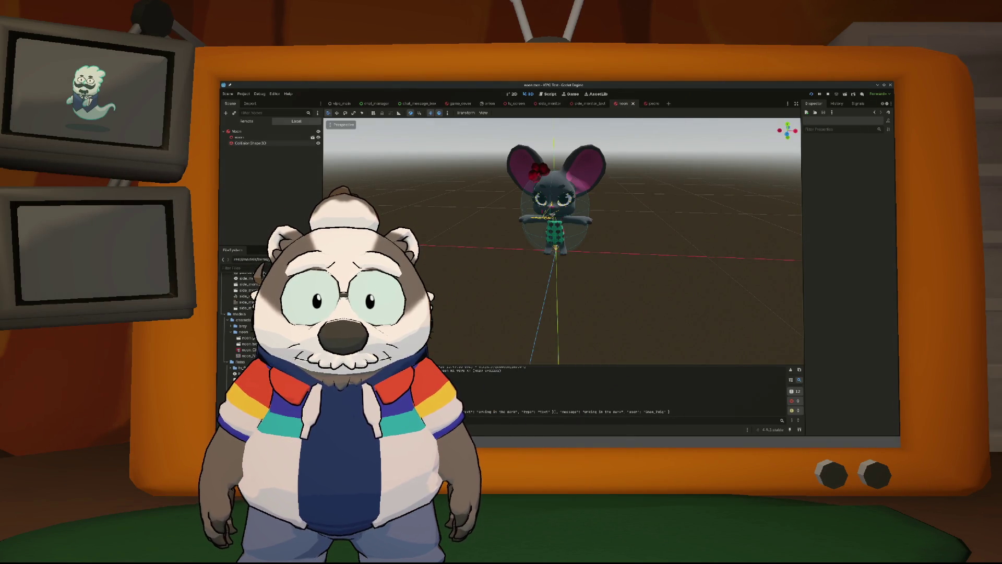
Open the noon model as its own scene and select its root node.
{"action": "left_click", "coordinate": [240, 137]}
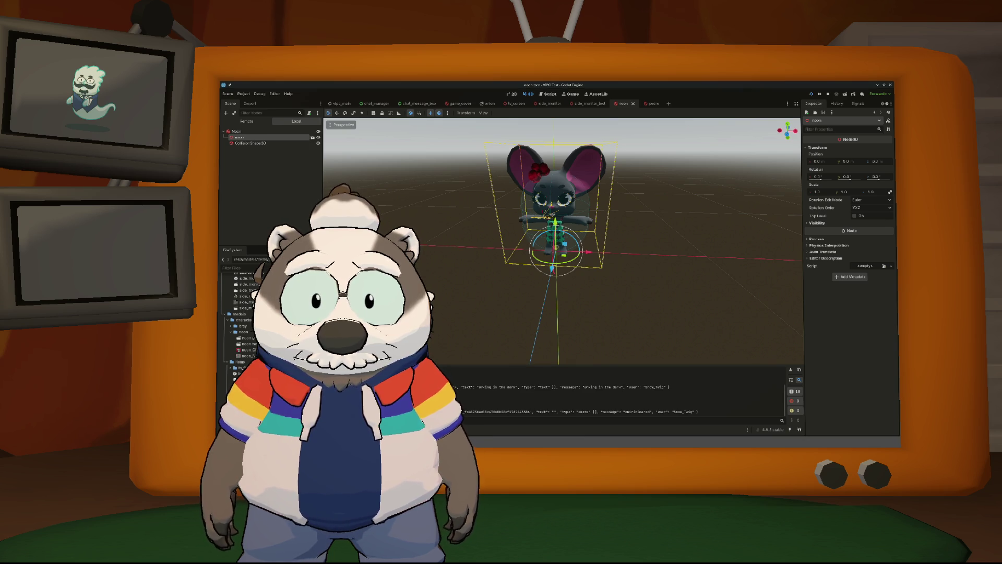
{"action": "left_click", "coordinate": [313, 137]}
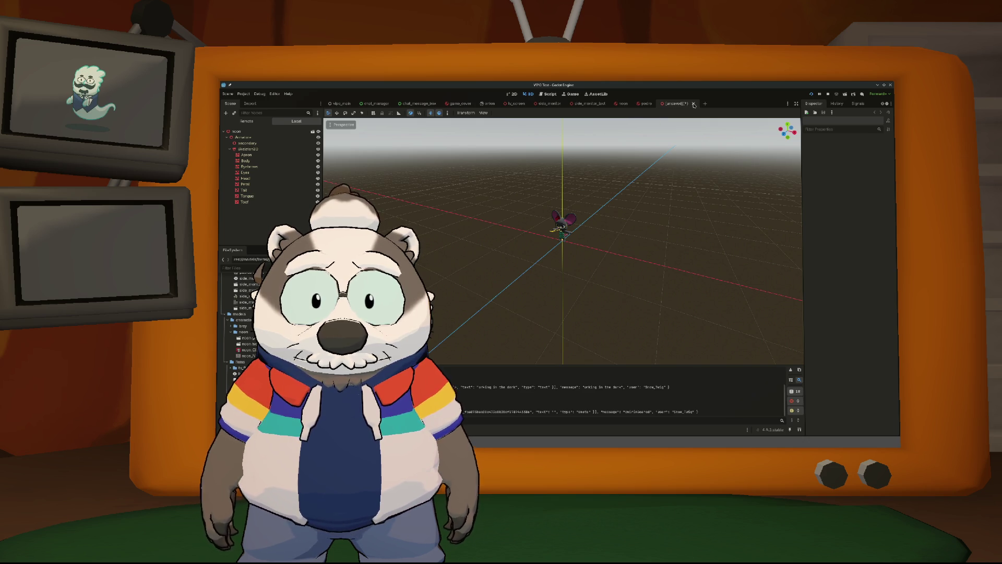
{"action": "left_click", "coordinate": [277, 132]}
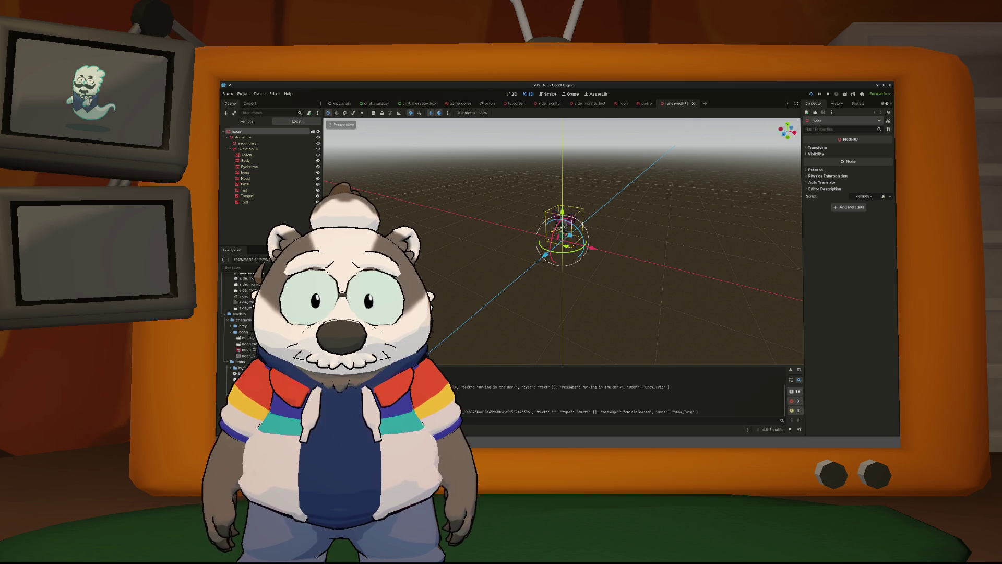
Close the unsaved scene, check the noon scene, then return to the vipo_main room scene.
{"action": "left_click", "coordinate": [693, 103]}
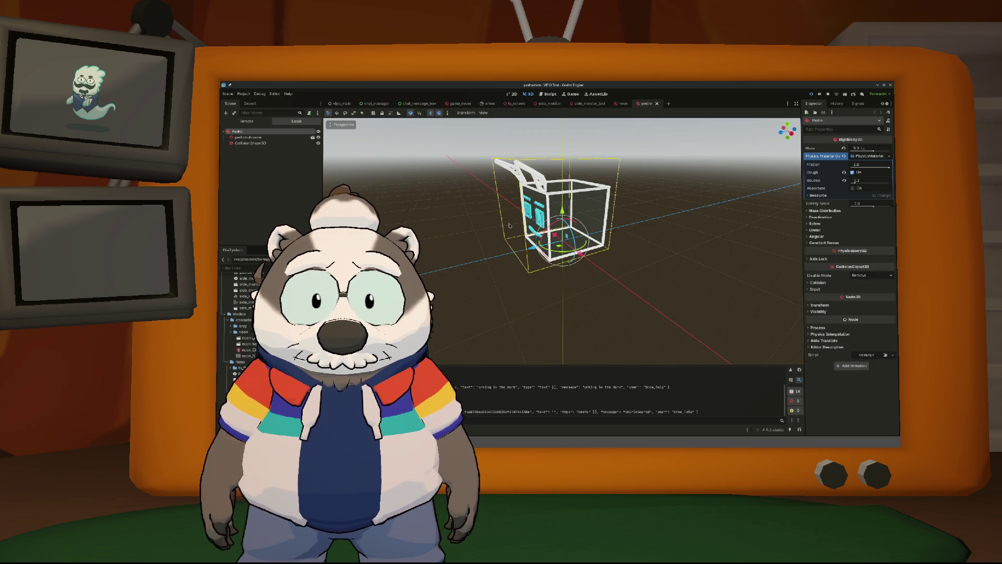
{"action": "left_click", "coordinate": [624, 104]}
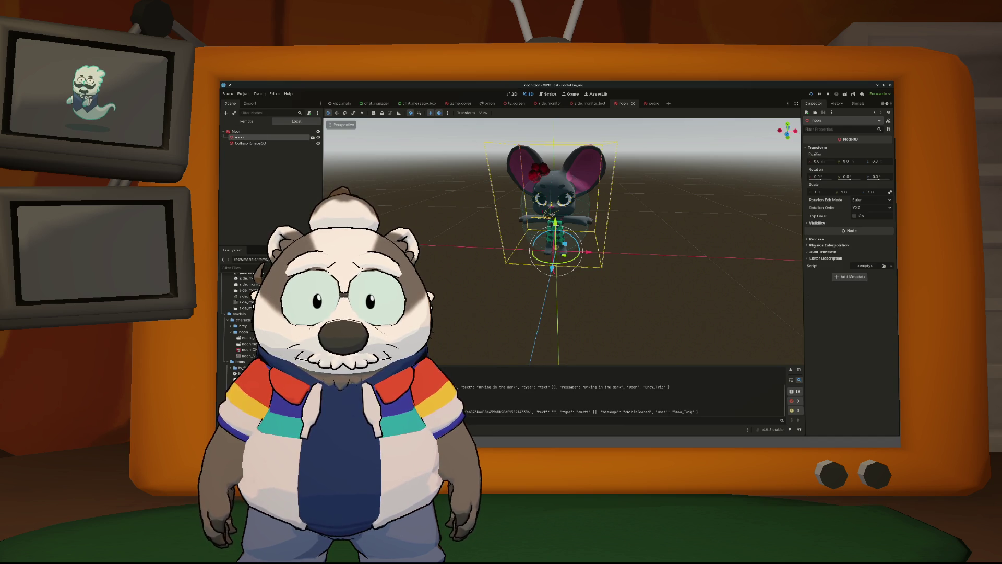
{"action": "scroll", "coordinate": [520, 210], "scroll_direction": "up", "scroll_amount": 1}
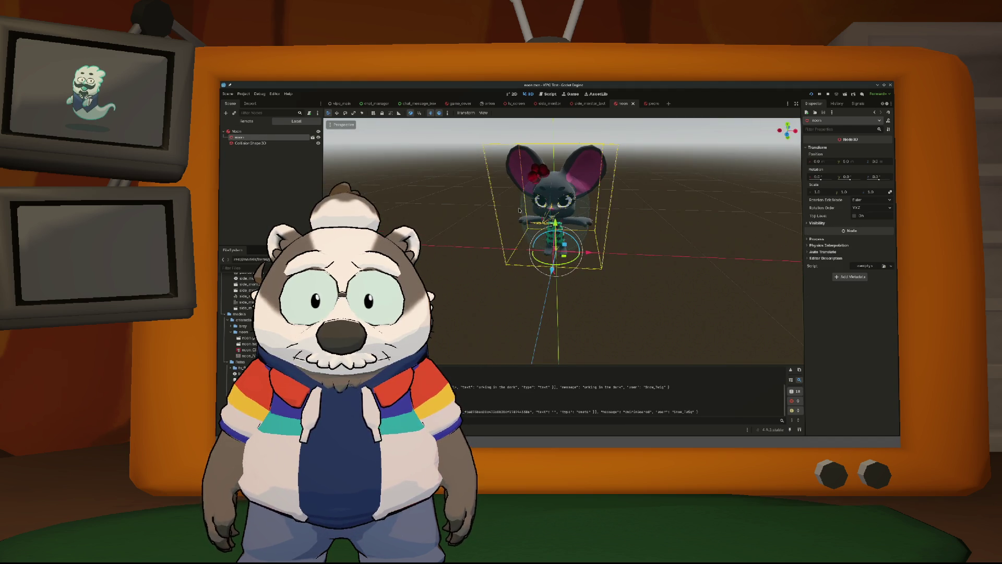
{"action": "left_click", "coordinate": [341, 104]}
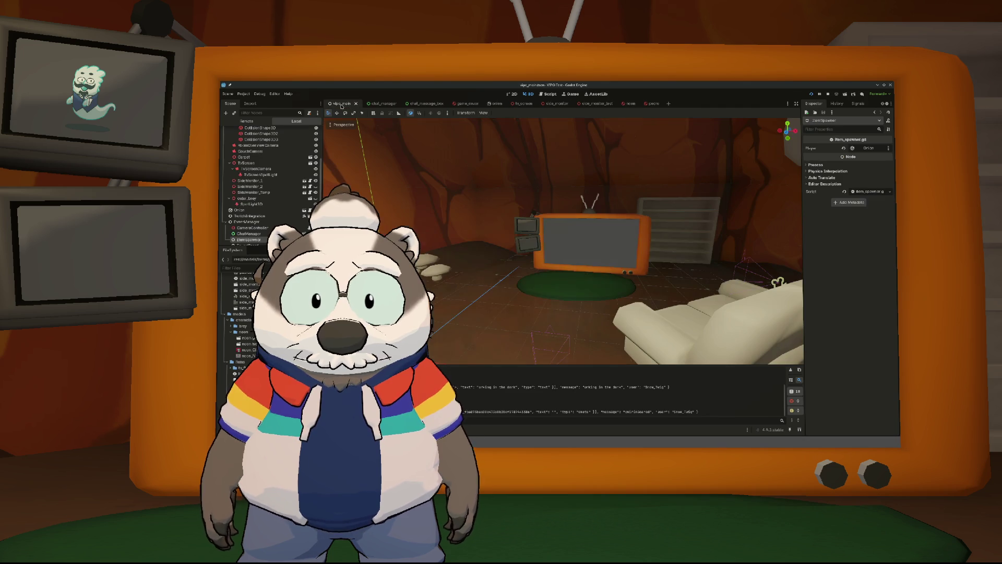
Open item_spawner.gd from the ItemSpawner node and review its ball, cube, pedro and noon spawn cases.
{"action": "scroll", "coordinate": [280, 217], "scroll_direction": "down", "scroll_amount": 1}
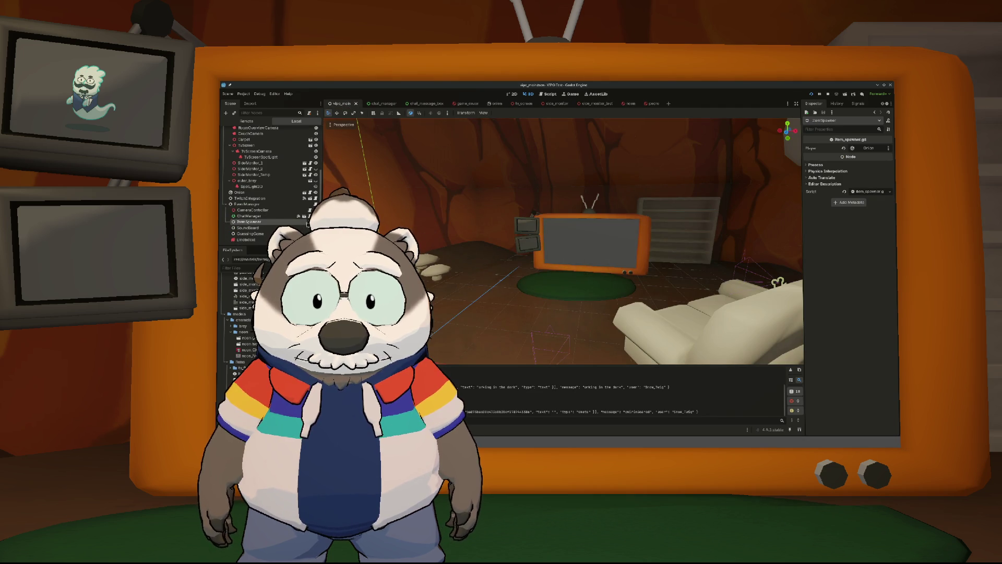
{"action": "left_click", "coordinate": [315, 221]}
{"action": "scroll", "coordinate": [534, 264], "scroll_direction": "up", "scroll_amount": 10}
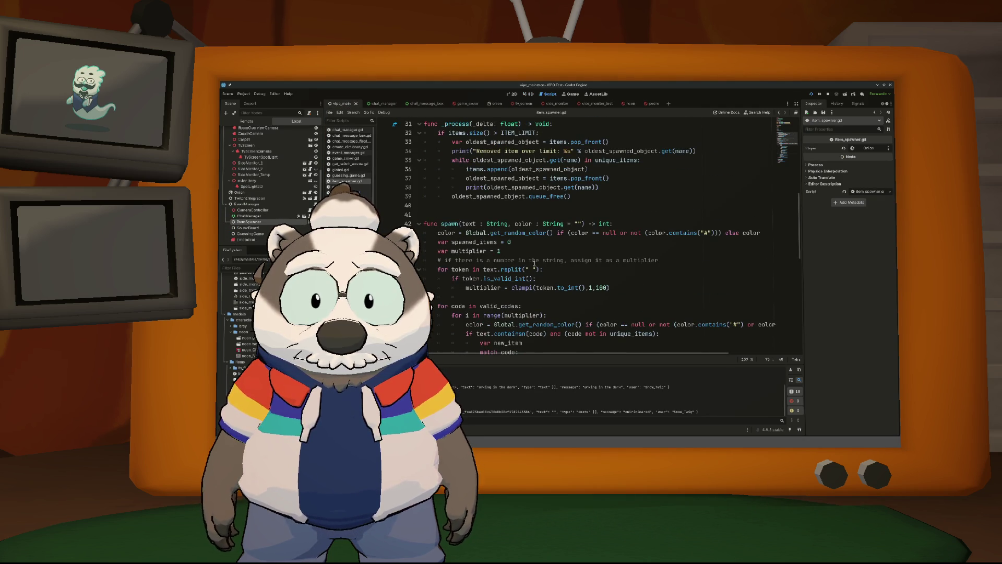
{"action": "scroll", "coordinate": [534, 264], "scroll_direction": "up", "scroll_amount": 1}
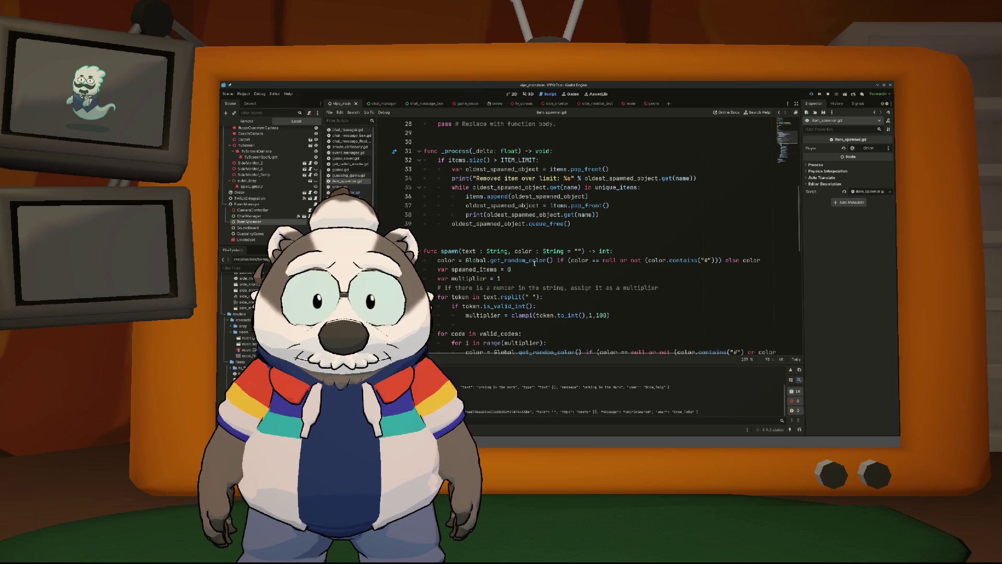
{"action": "scroll", "coordinate": [534, 264], "scroll_direction": "up", "scroll_amount": 1}
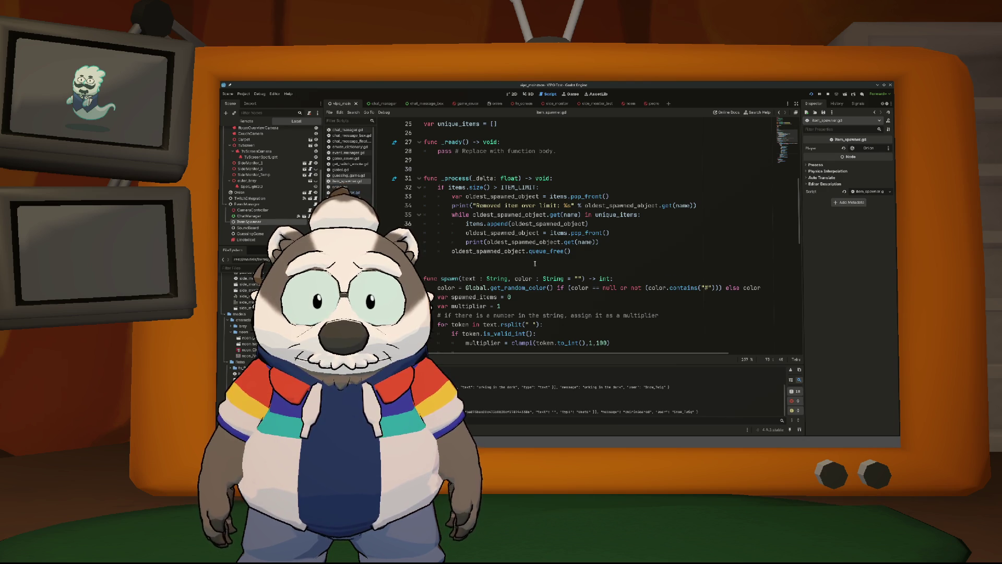
{"action": "scroll", "coordinate": [515, 265], "scroll_direction": "down", "scroll_amount": 10}
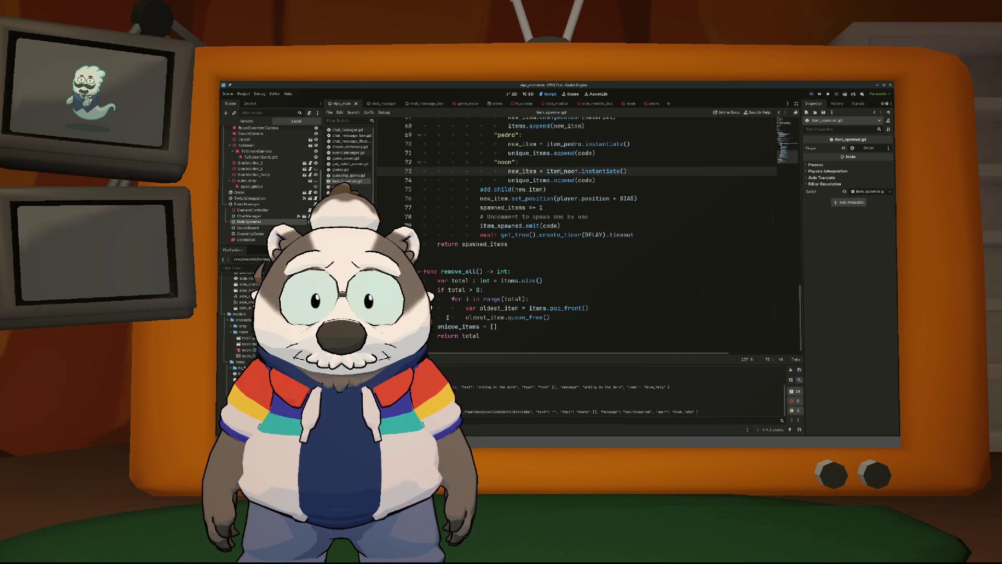
{"action": "scroll", "coordinate": [514, 310], "scroll_direction": "up", "scroll_amount": 15}
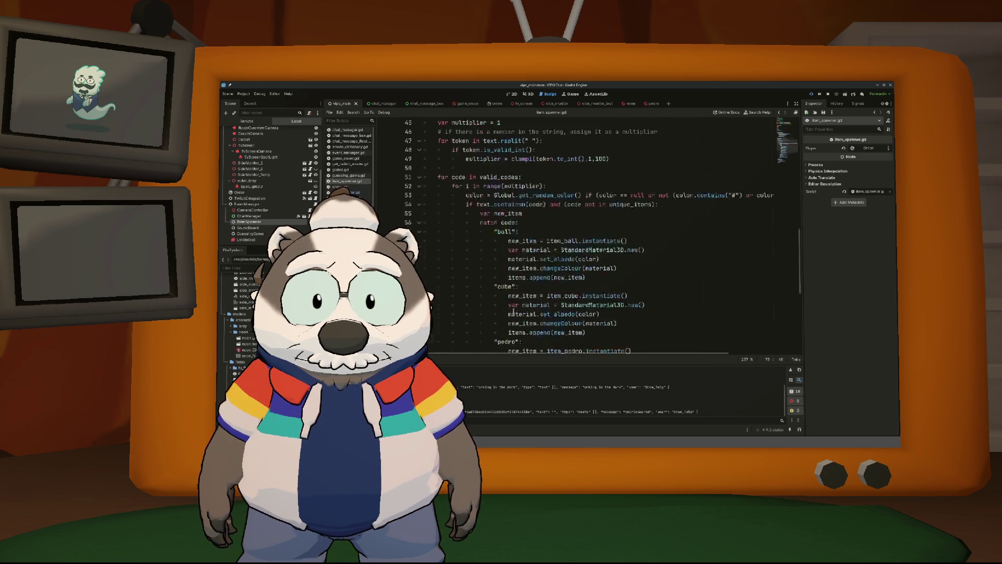
{"action": "scroll", "coordinate": [514, 310], "scroll_direction": "down", "scroll_amount": 9}
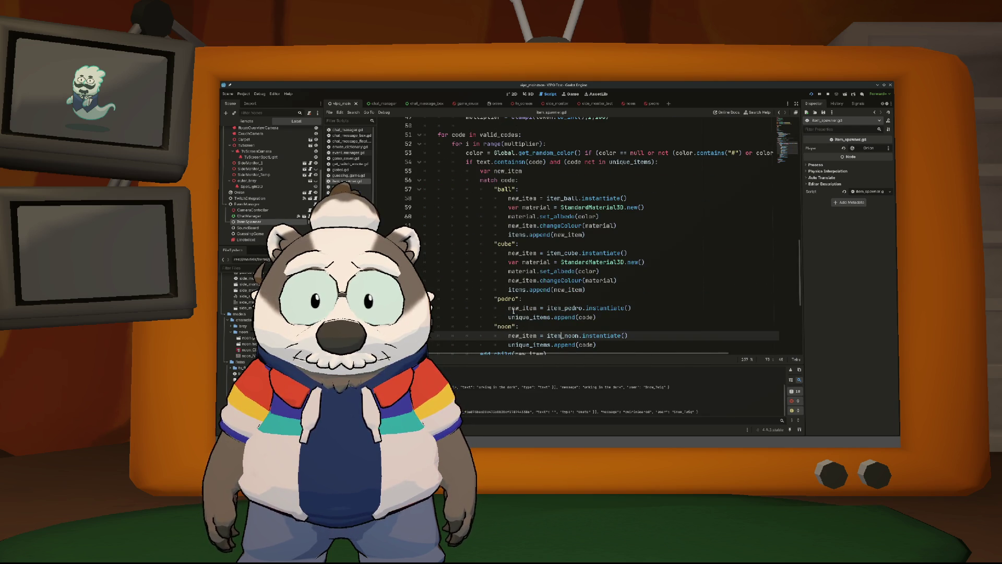
{"action": "scroll", "coordinate": [514, 310], "scroll_direction": "down", "scroll_amount": 3}
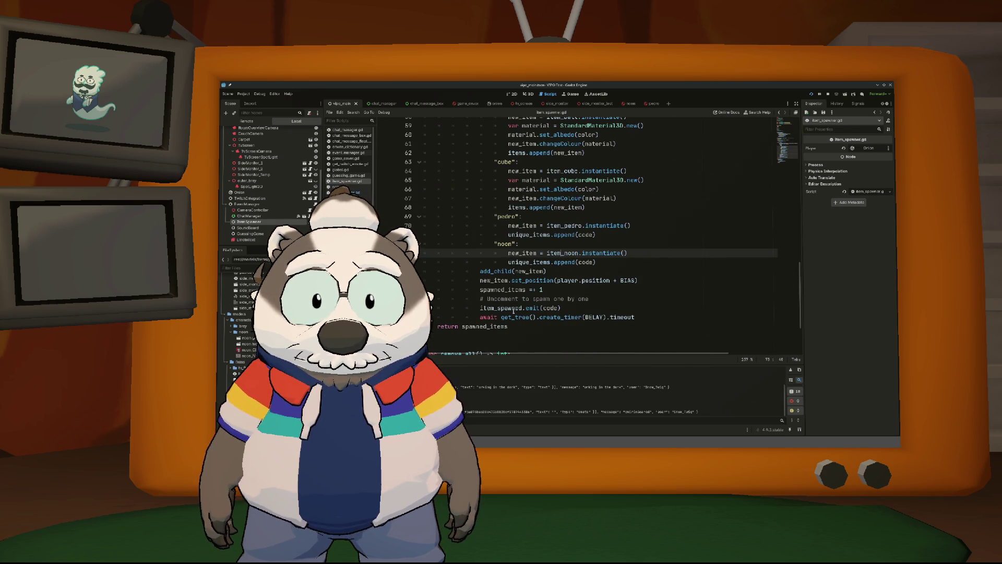
{"action": "scroll", "coordinate": [514, 310], "scroll_direction": "down", "scroll_amount": 3}
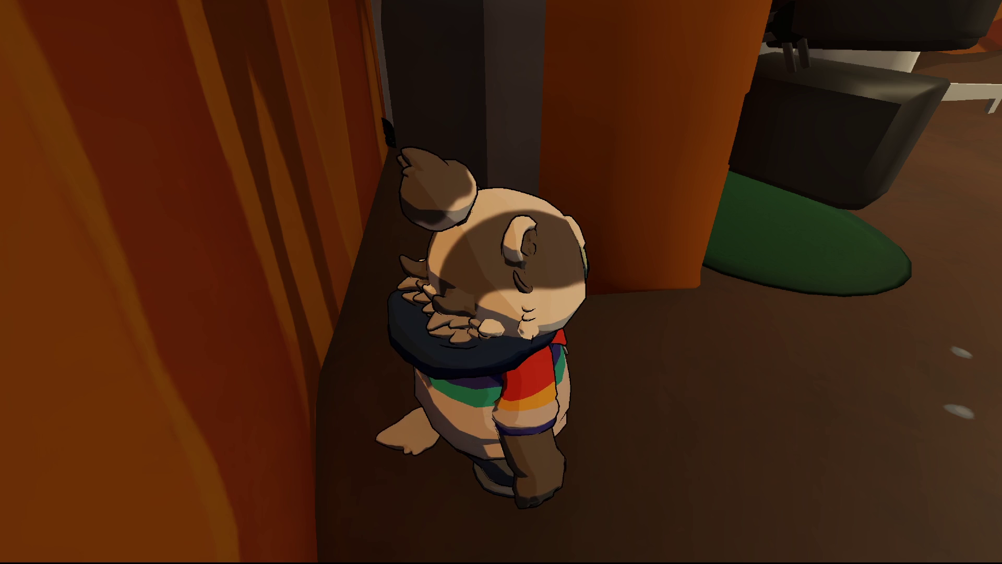
In the running game, walk the avatar to the TV and scroll through the in-game code view.
{"action": "key", "text": "w"}
{"action": "key", "text": "d"}
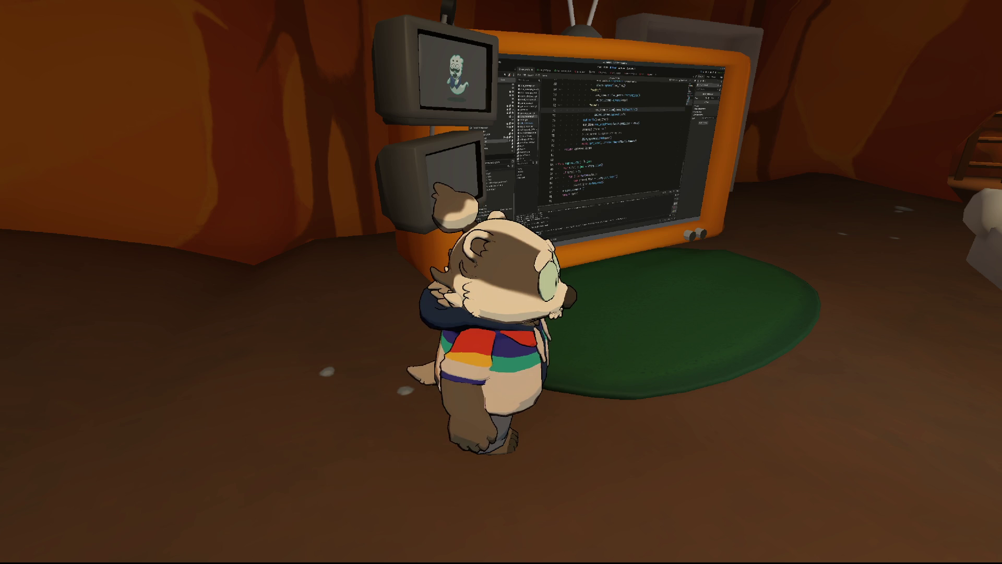
{"action": "scroll", "coordinate": [611, 141], "scroll_direction": "up", "scroll_amount": 8}
{"action": "scroll", "coordinate": [611, 141], "scroll_direction": "up", "scroll_amount": 9}
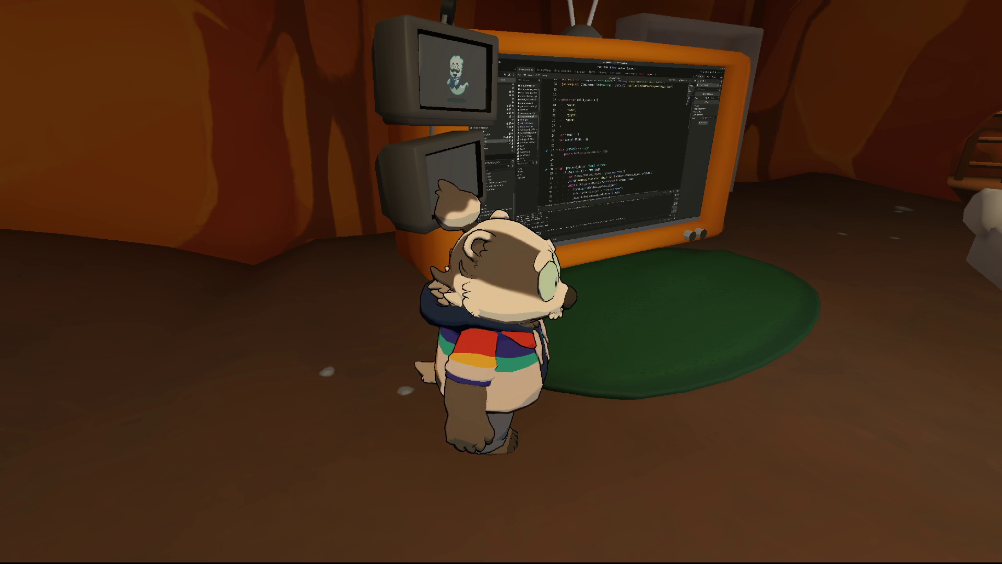
{"action": "scroll", "coordinate": [611, 141], "scroll_direction": "down", "scroll_amount": 9}
{"action": "scroll", "coordinate": [611, 141], "scroll_direction": "up", "scroll_amount": 9}
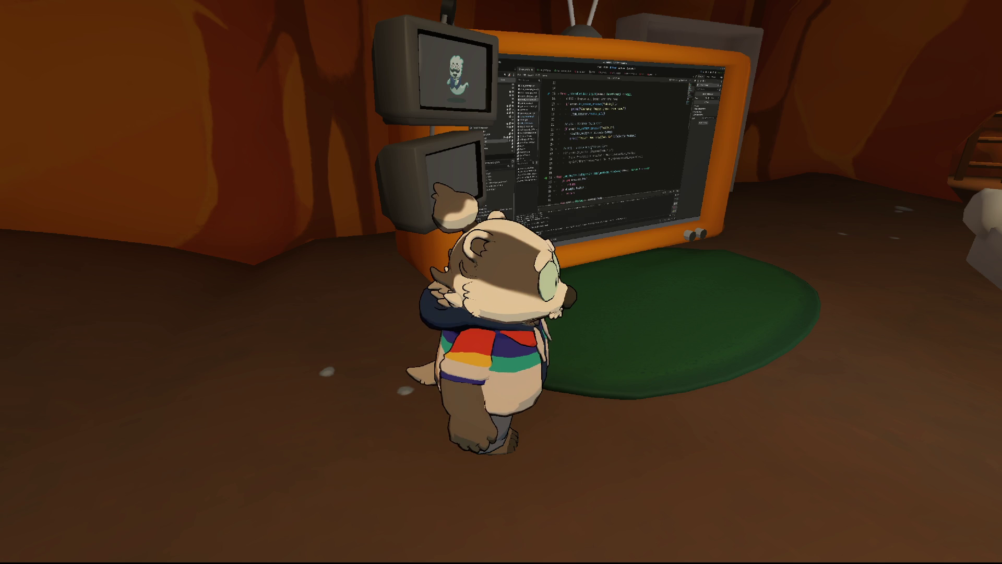
{"action": "scroll", "coordinate": [610, 141], "scroll_direction": "up", "scroll_amount": 3}
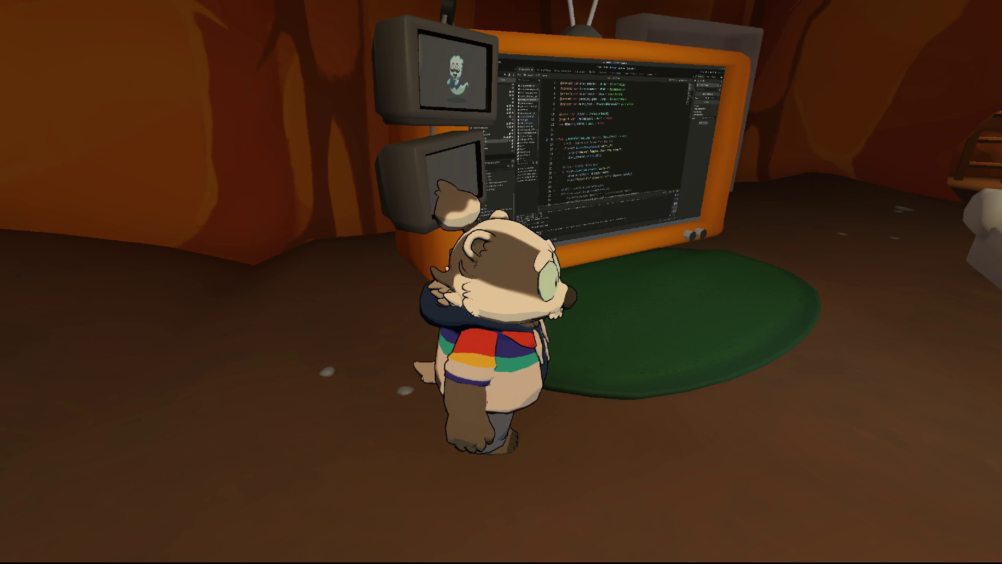
{"action": "scroll", "coordinate": [611, 141], "scroll_direction": "down", "scroll_amount": 1}
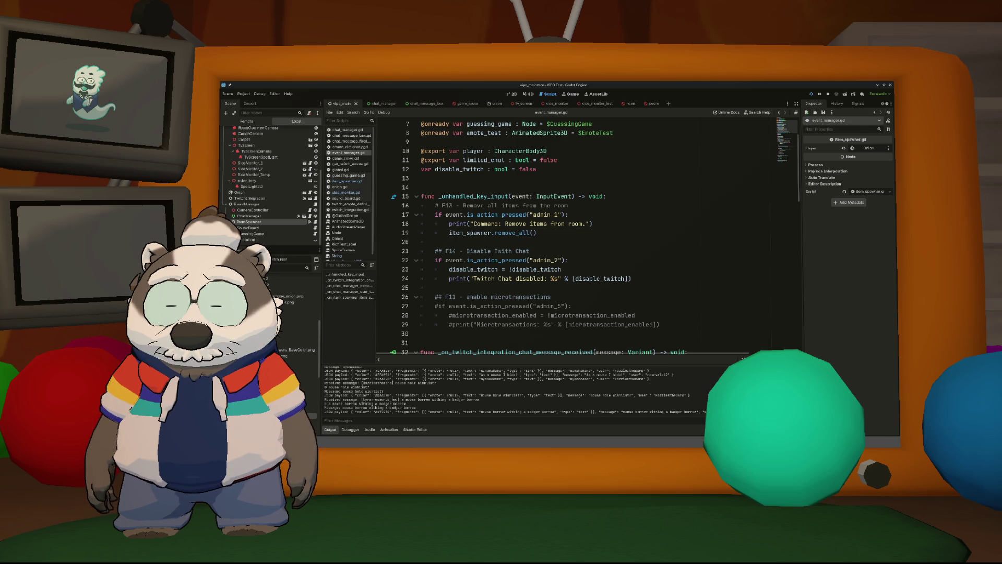
{"action": "scroll", "coordinate": [502, 292], "scroll_direction": "down", "scroll_amount": 8}
{"action": "scroll", "coordinate": [502, 293], "scroll_direction": "up", "scroll_amount": 10}
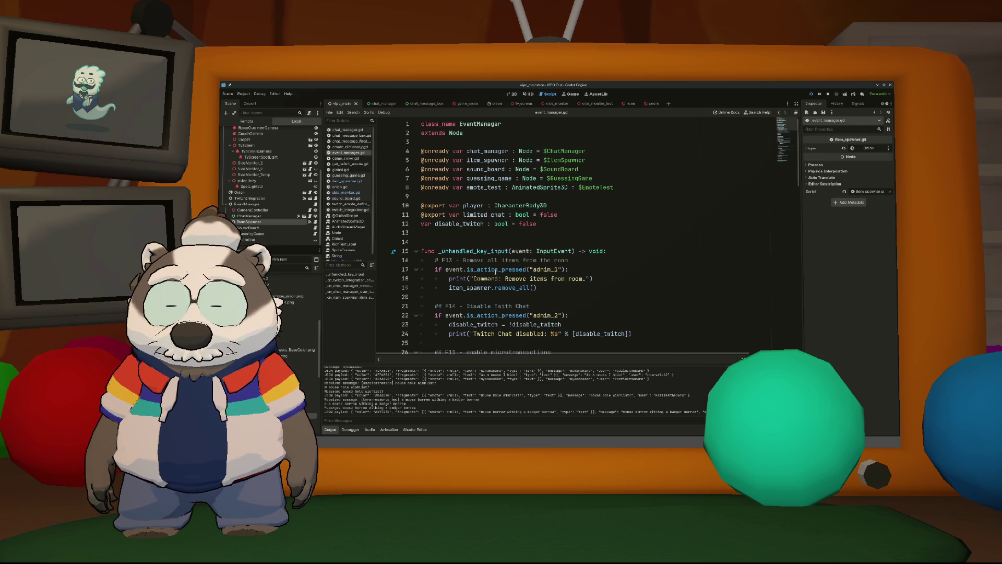
{"action": "scroll", "coordinate": [497, 271], "scroll_direction": "down", "scroll_amount": 3}
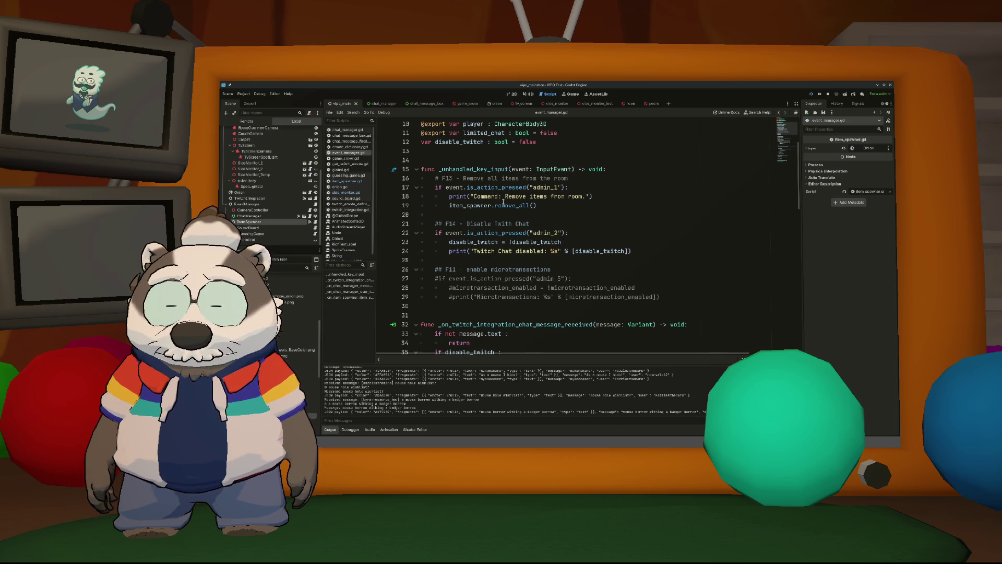
{"action": "scroll", "coordinate": [348, 233], "scroll_direction": "down", "scroll_amount": 1}
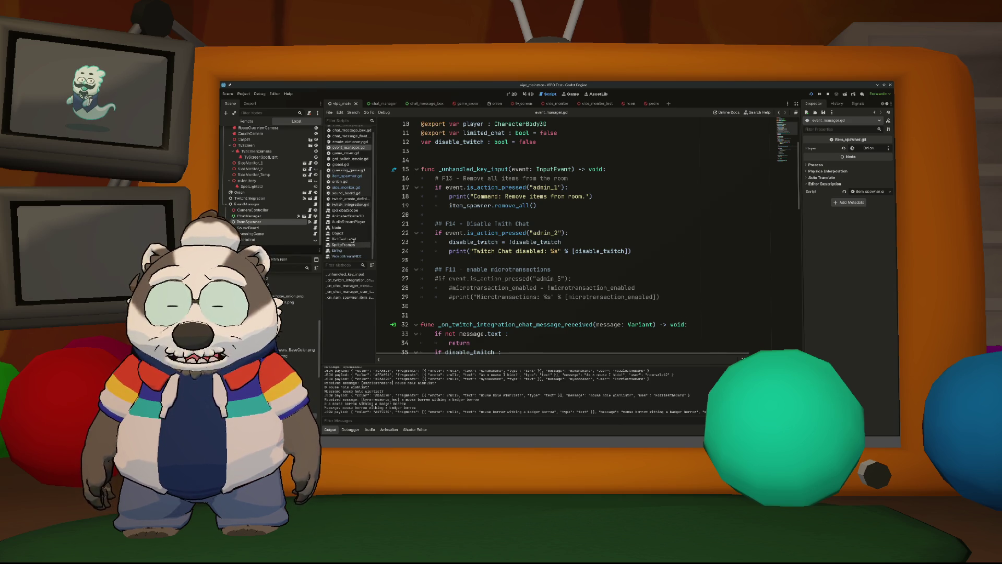
Open item_spawner.gd from the script list to view valid_codes with ball, cube, pedro and noon.
{"action": "left_click", "coordinate": [315, 222]}
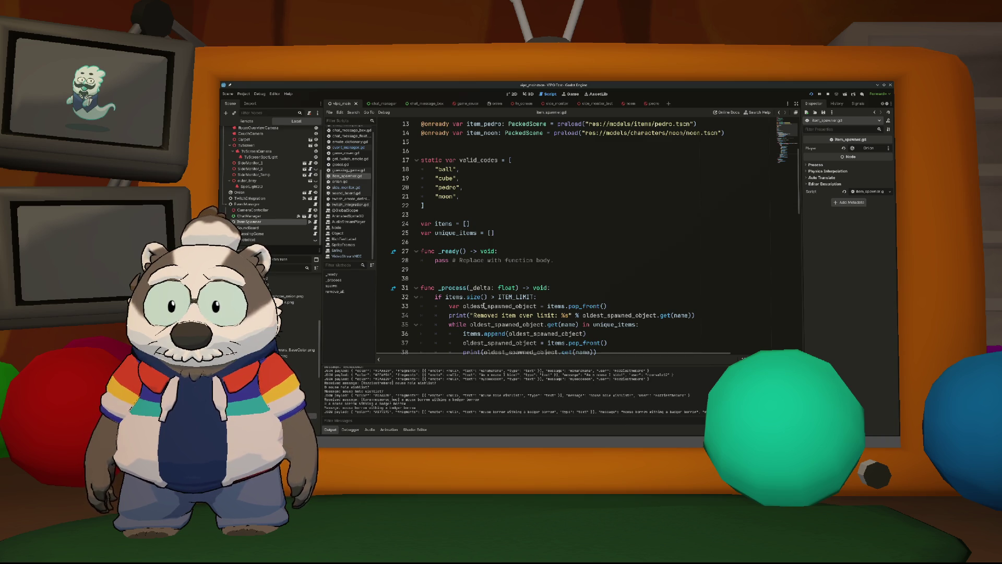
{"action": "scroll", "coordinate": [485, 307], "scroll_direction": "down", "scroll_amount": 2}
{"action": "scroll", "coordinate": [495, 306], "scroll_direction": "down", "scroll_amount": 16}
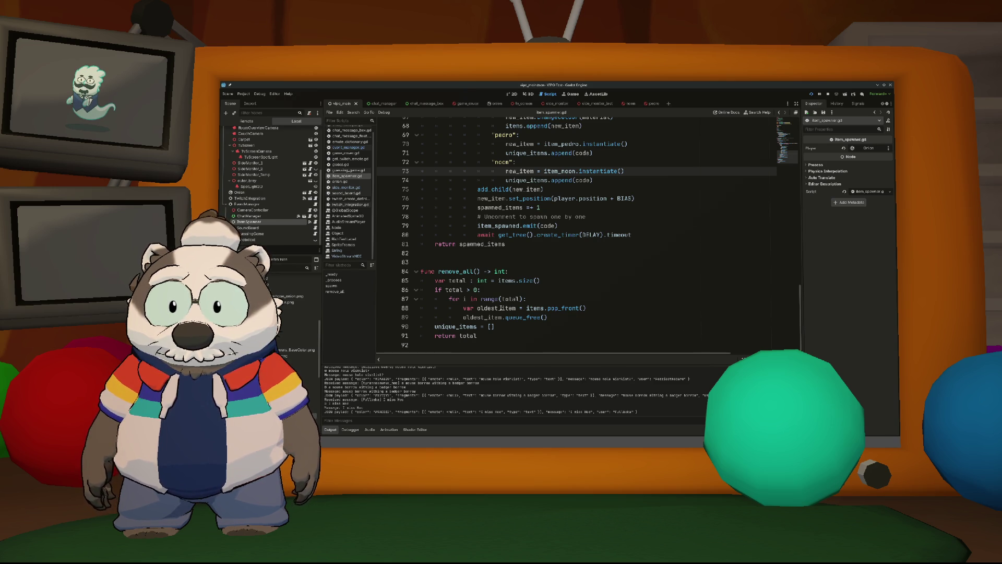
{"action": "scroll", "coordinate": [501, 308], "scroll_direction": "up", "scroll_amount": 20}
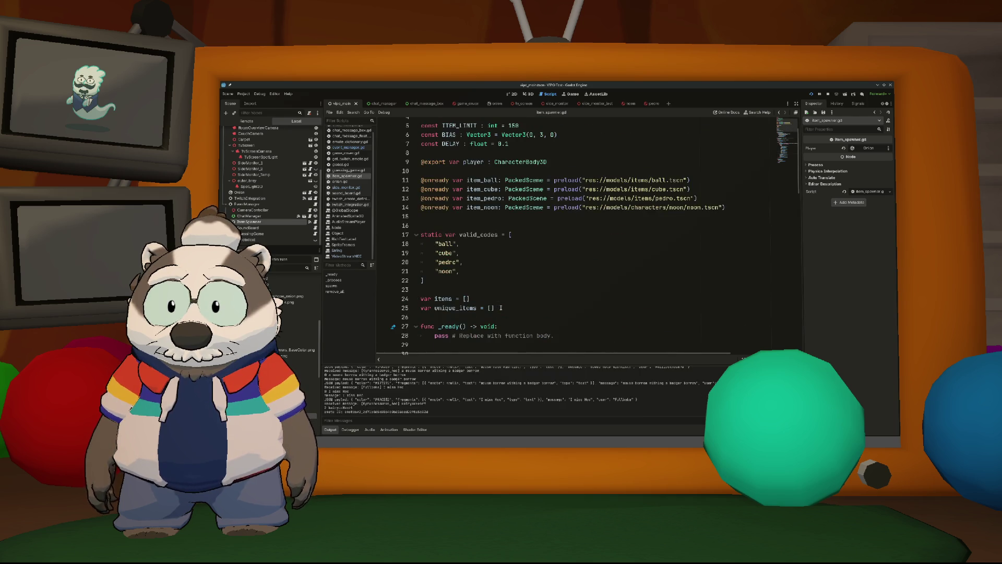
{"action": "scroll", "coordinate": [500, 308], "scroll_direction": "down", "scroll_amount": 3}
{"action": "scroll", "coordinate": [500, 308], "scroll_direction": "down", "scroll_amount": 6}
{"action": "scroll", "coordinate": [501, 308], "scroll_direction": "down", "scroll_amount": 12}
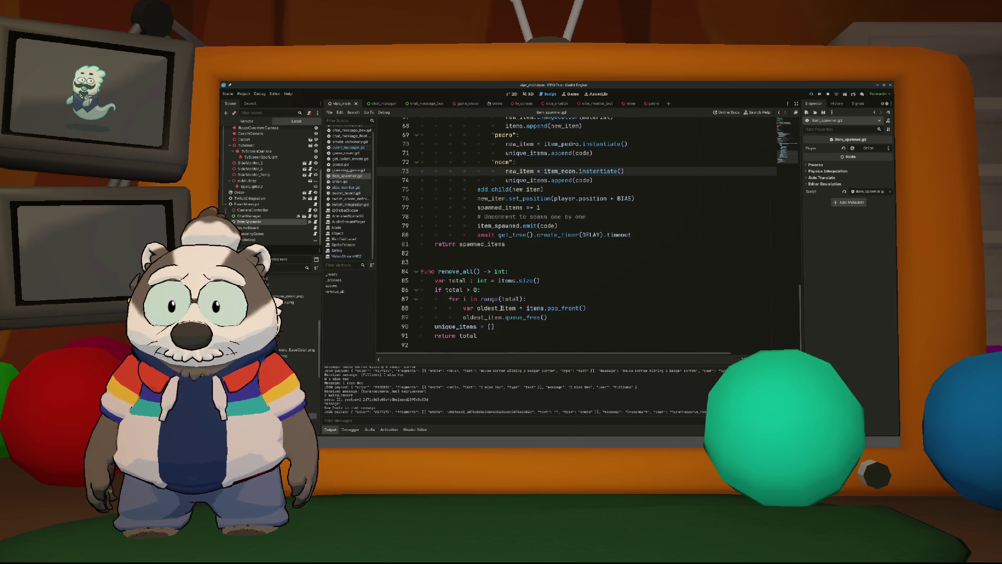
{"action": "scroll", "coordinate": [524, 318], "scroll_direction": "up", "scroll_amount": 3}
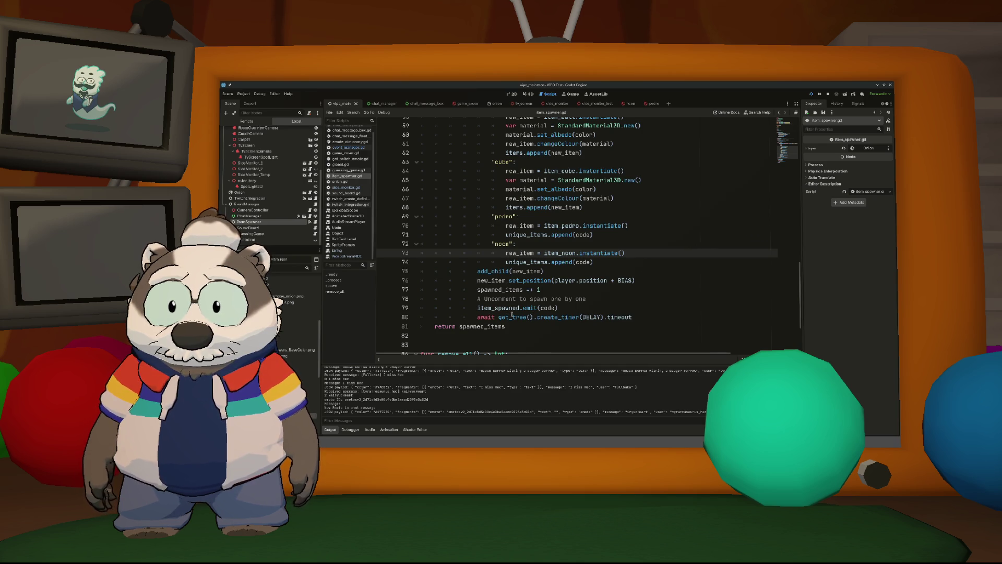
{"action": "scroll", "coordinate": [514, 309], "scroll_direction": "up", "scroll_amount": 1}
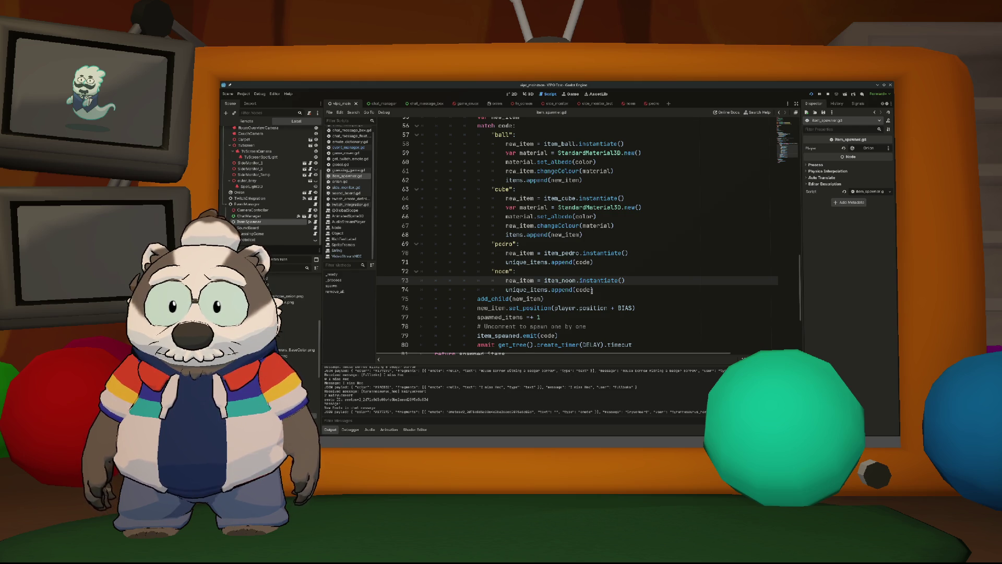
{"action": "scroll", "coordinate": [598, 292], "scroll_direction": "up", "scroll_amount": 7}
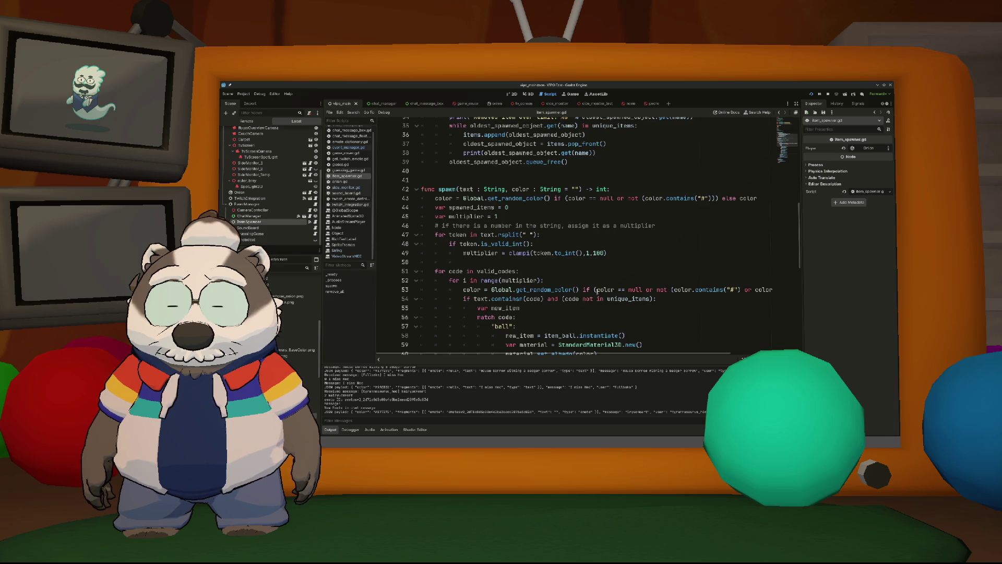
{"action": "scroll", "coordinate": [597, 291], "scroll_direction": "up", "scroll_amount": 3}
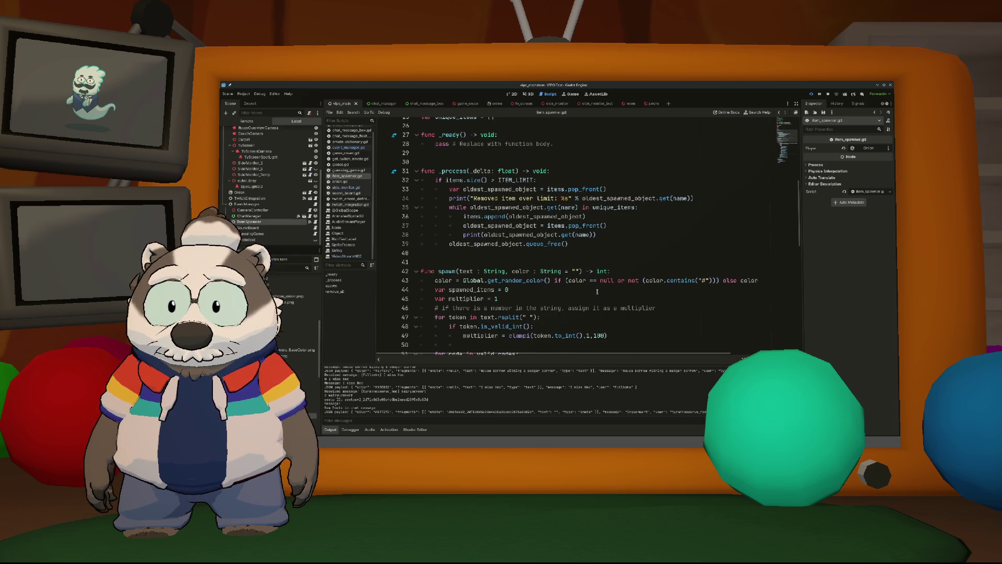
{"action": "scroll", "coordinate": [598, 292], "scroll_direction": "up", "scroll_amount": 4}
{"action": "scroll", "coordinate": [597, 291], "scroll_direction": "down", "scroll_amount": 18}
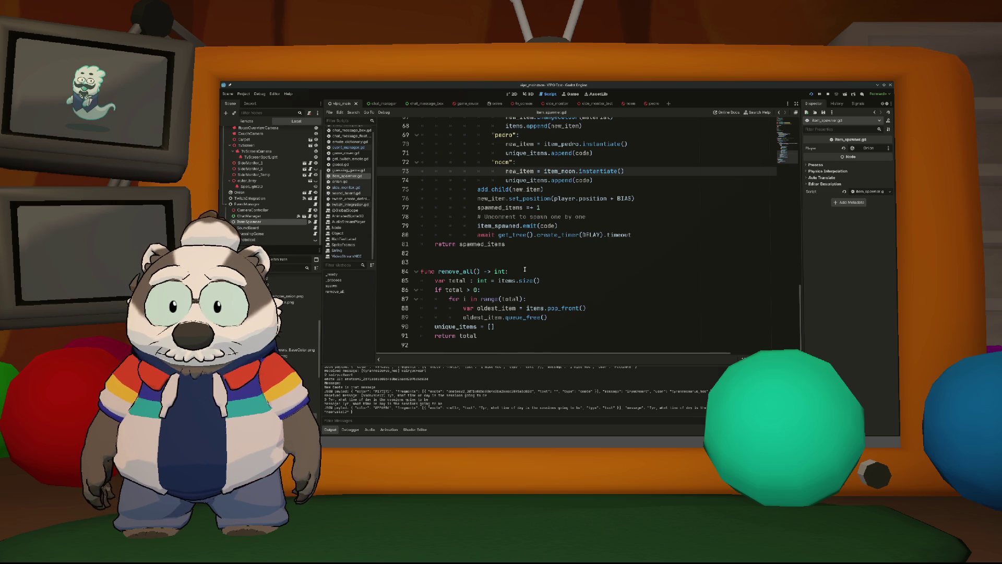
{"action": "left_click", "coordinate": [499, 308]}
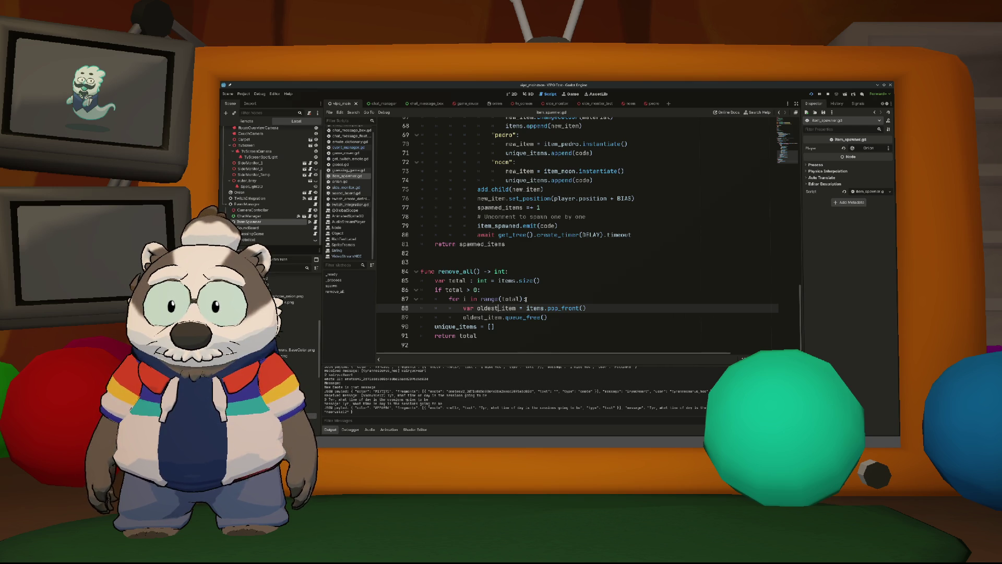
{"action": "scroll", "coordinate": [526, 299], "scroll_direction": "up", "scroll_amount": 3}
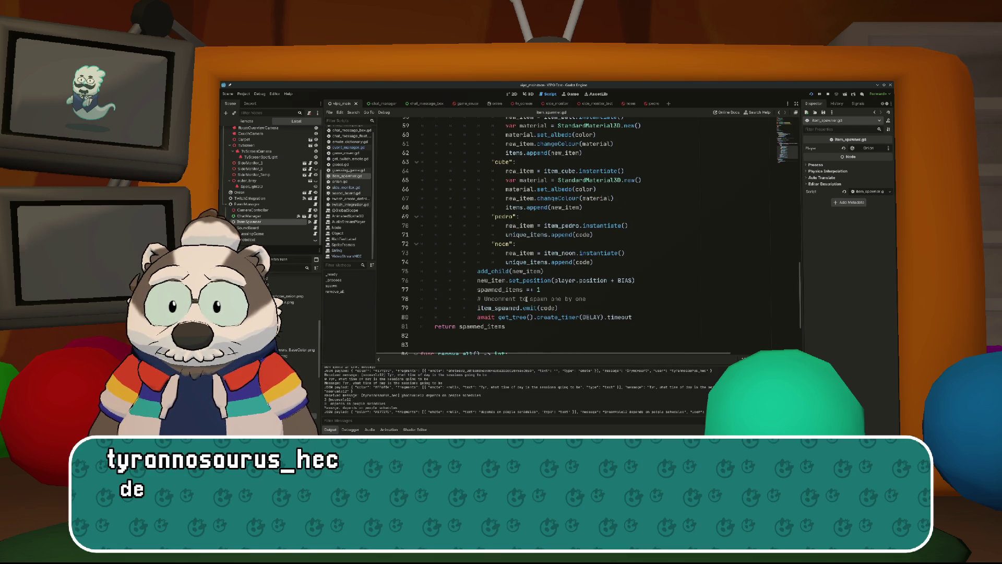
{"action": "scroll", "coordinate": [526, 299], "scroll_direction": "down", "scroll_amount": 3}
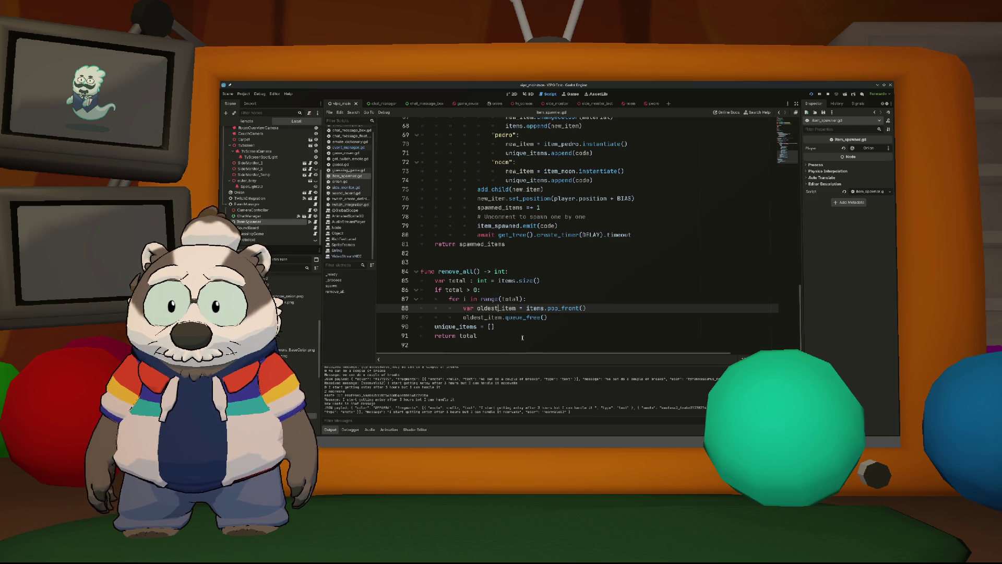
Review item_spawner.gd's match block with the noon case and the ITEM_LIMIT, BIAS and DELAY constants.
{"action": "scroll", "coordinate": [524, 319], "scroll_direction": "up", "scroll_amount": 8}
{"action": "scroll", "coordinate": [524, 319], "scroll_direction": "up", "scroll_amount": 7}
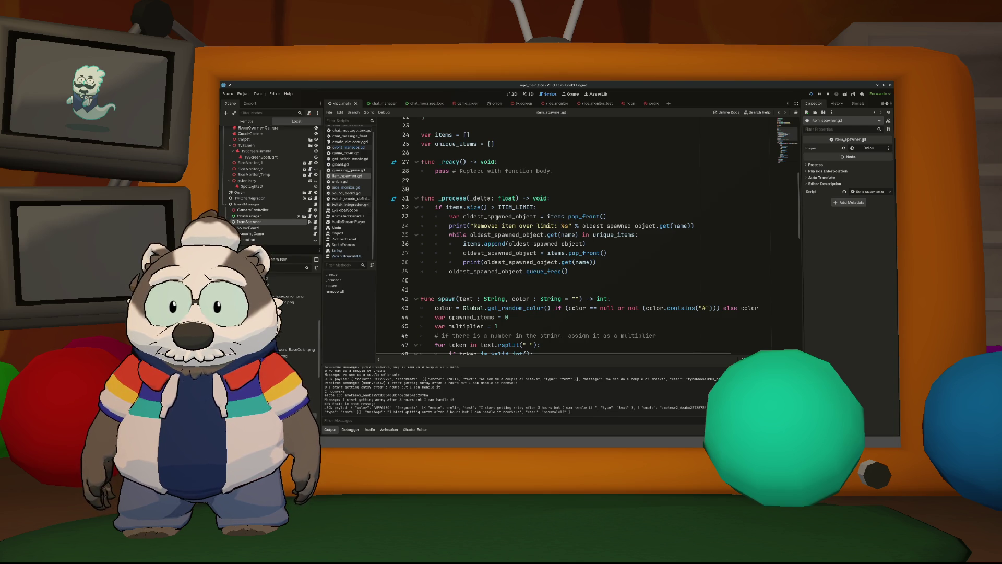
{"action": "scroll", "coordinate": [498, 218], "scroll_direction": "up", "scroll_amount": 3}
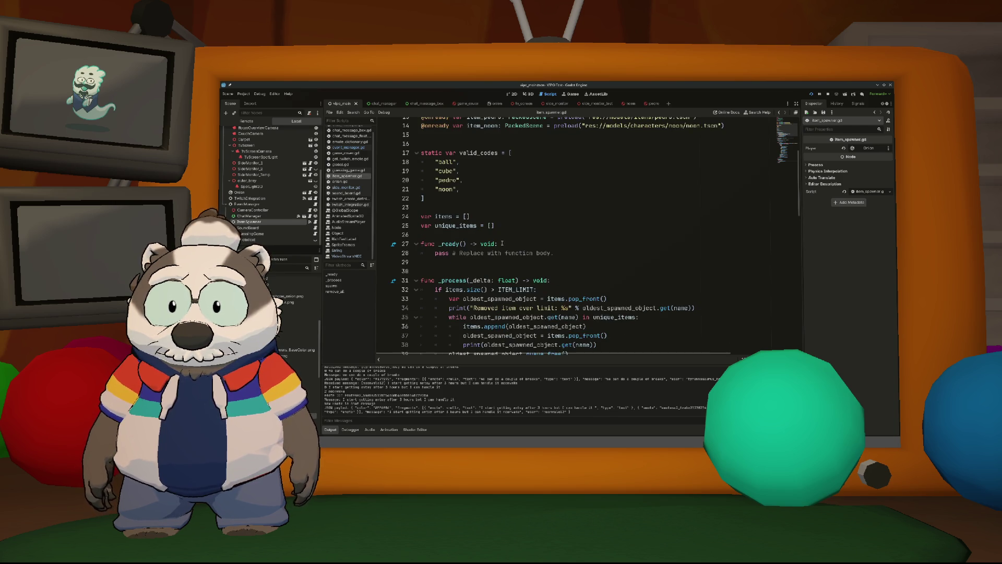
{"action": "scroll", "coordinate": [504, 261], "scroll_direction": "down", "scroll_amount": 10}
{"action": "scroll", "coordinate": [505, 281], "scroll_direction": "down", "scroll_amount": 5}
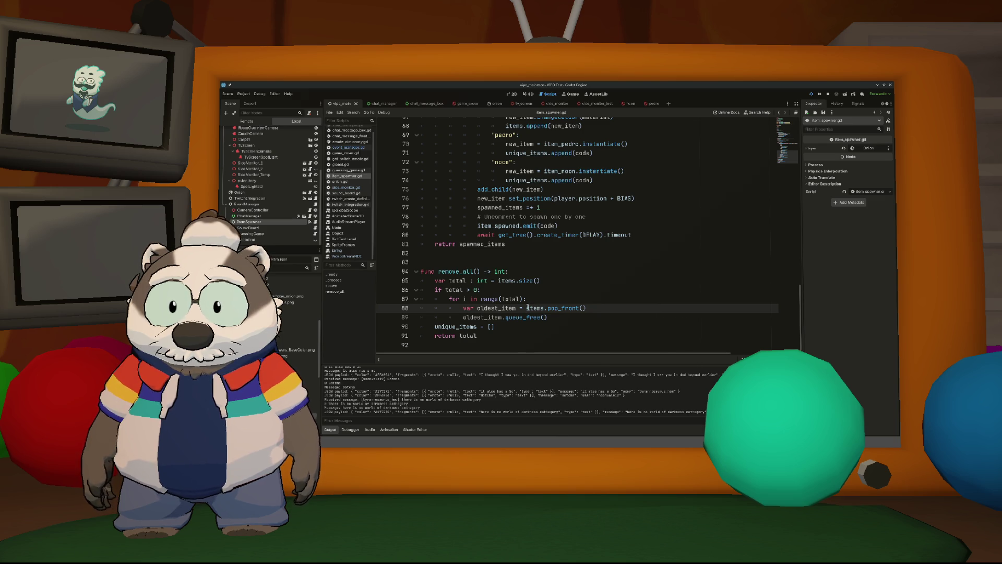
{"action": "scroll", "coordinate": [527, 308], "scroll_direction": "up", "scroll_amount": 20}
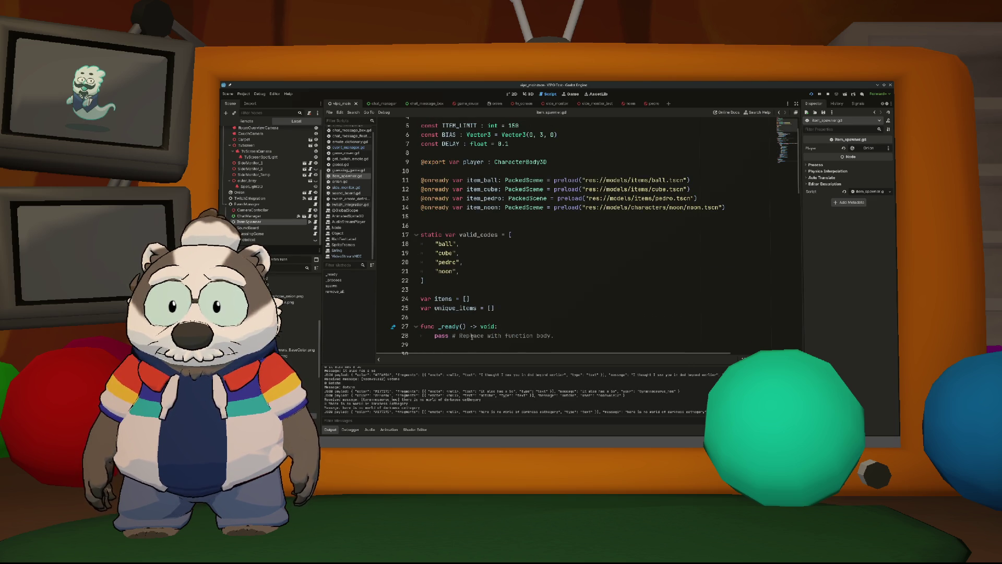
{"action": "scroll", "coordinate": [462, 324], "scroll_direction": "down", "scroll_amount": 1}
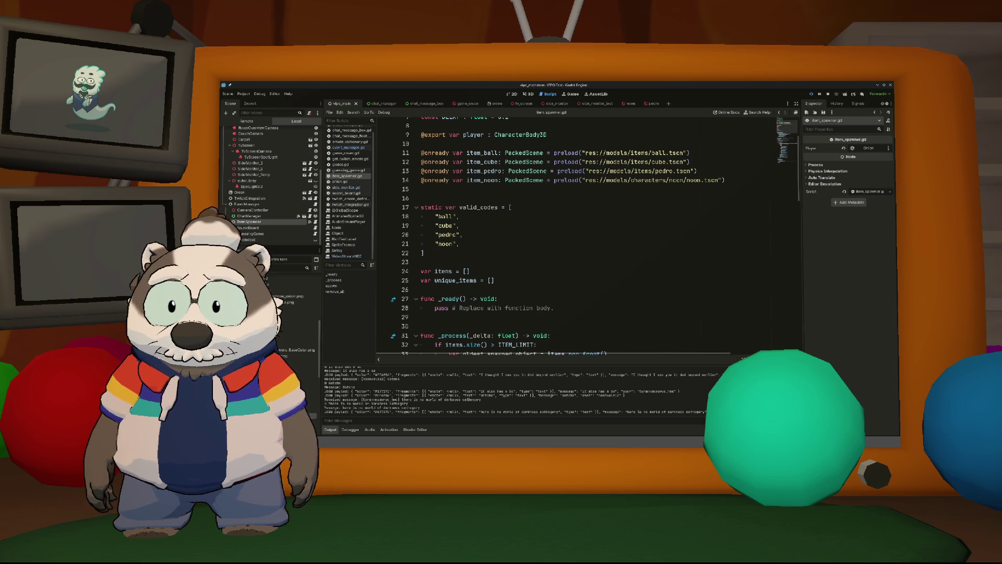
{"action": "scroll", "coordinate": [475, 289], "scroll_direction": "down", "scroll_amount": 20}
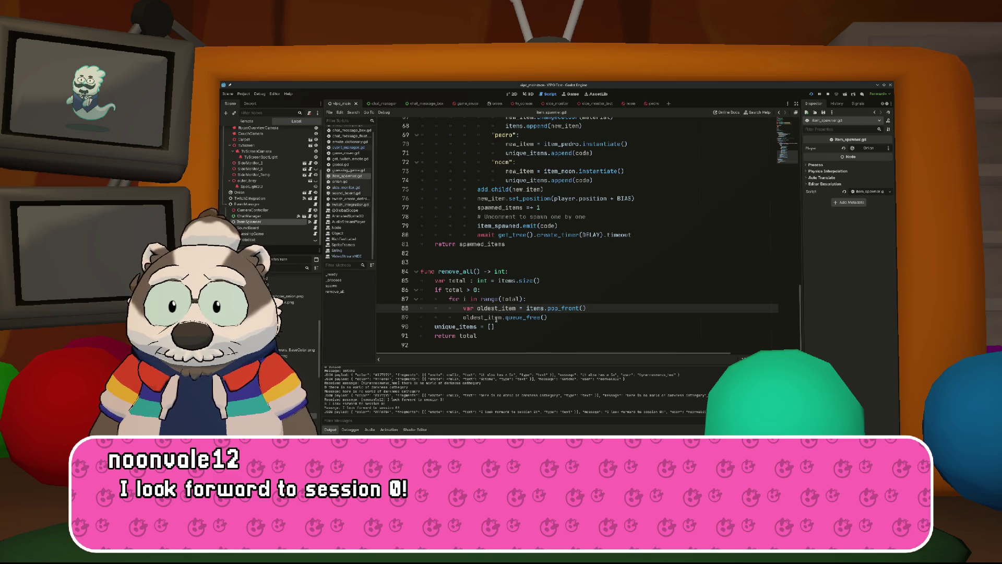
{"action": "left_click", "coordinate": [502, 318]}
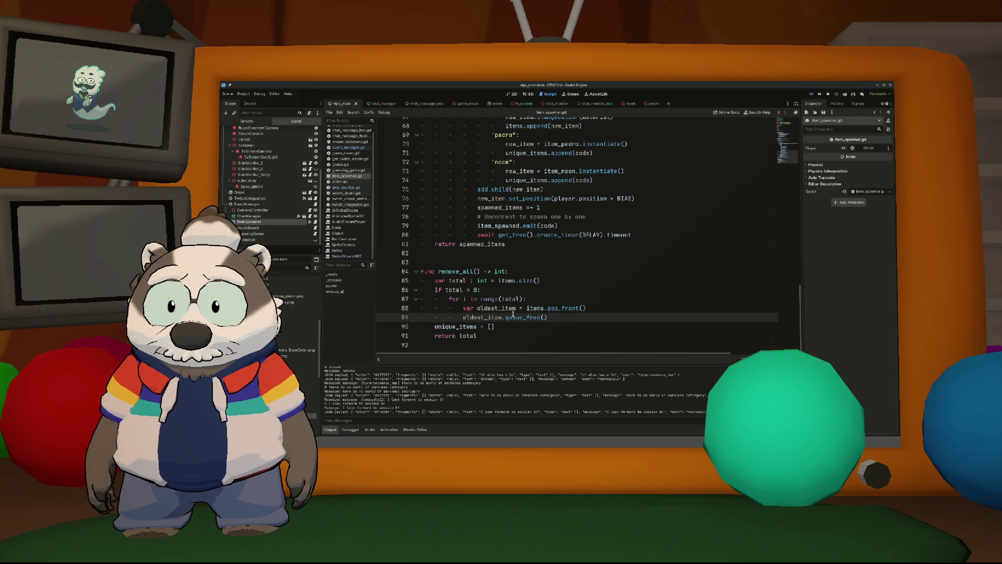
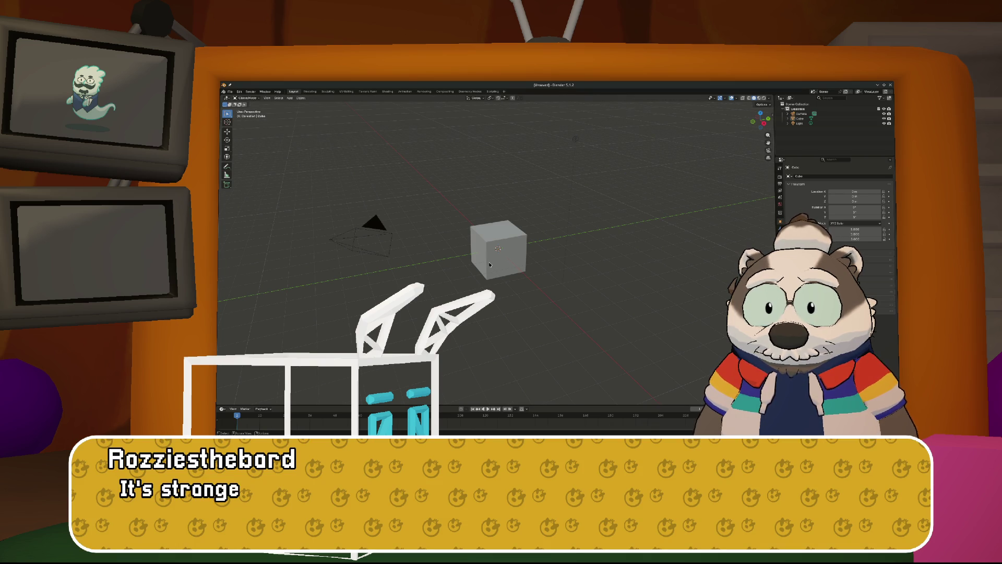
Delete the default cube from the scene.
{"action": "scroll", "coordinate": [492, 253], "scroll_direction": "up", "scroll_amount": 4}
{"action": "left_click", "coordinate": [492, 253]}
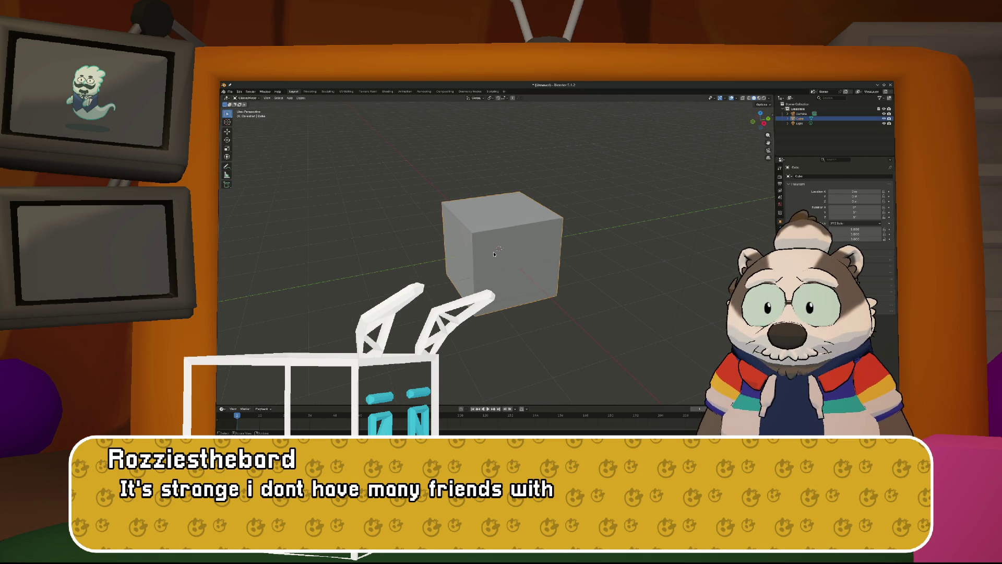
{"action": "key", "text": "Delete"}
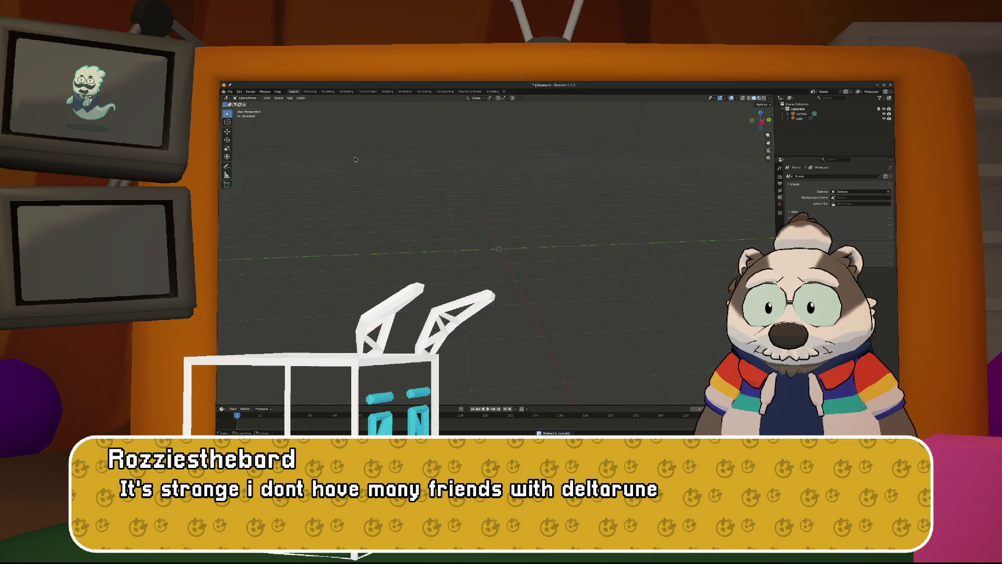
Add a mesh plane at the scene origin.
{"action": "left_click", "coordinate": [290, 97]}
{"action": "mouse_move", "coordinate": [301, 104]}
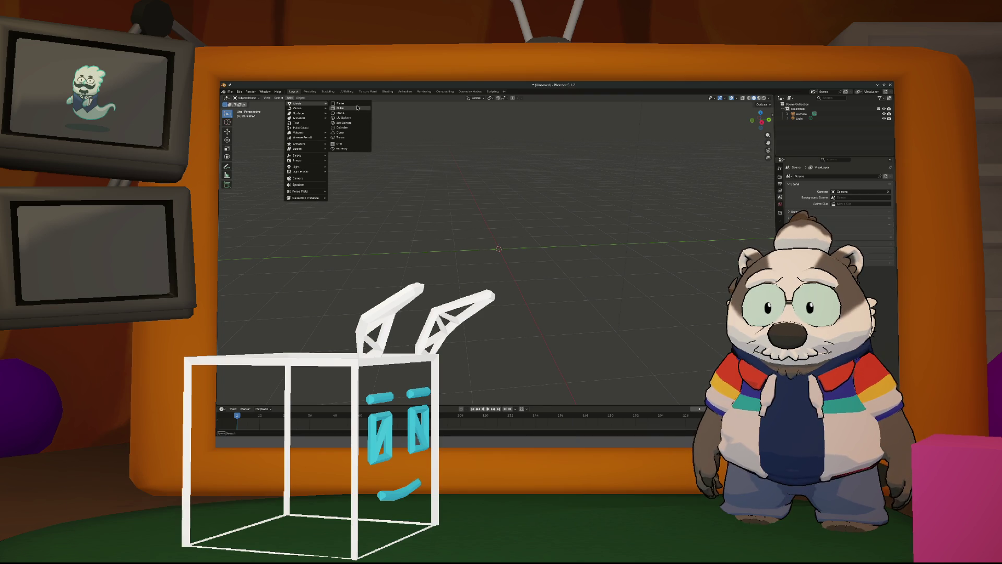
{"action": "left_click", "coordinate": [339, 103]}
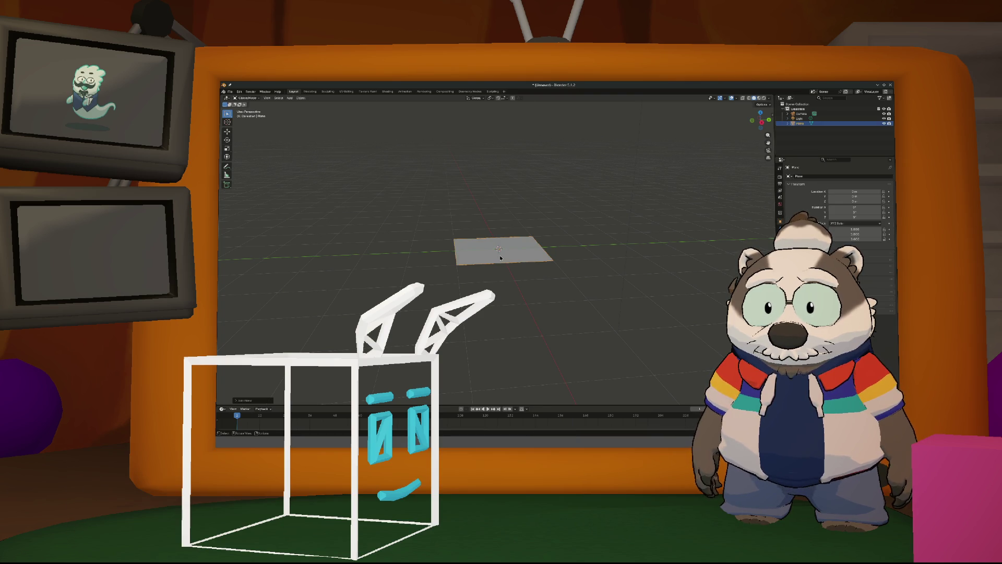
{"action": "key", "text": "ctrl+Tab"}
Put the plane into Edit Mode and begin extruding it upward.
{"action": "left_click", "coordinate": [541, 257]}
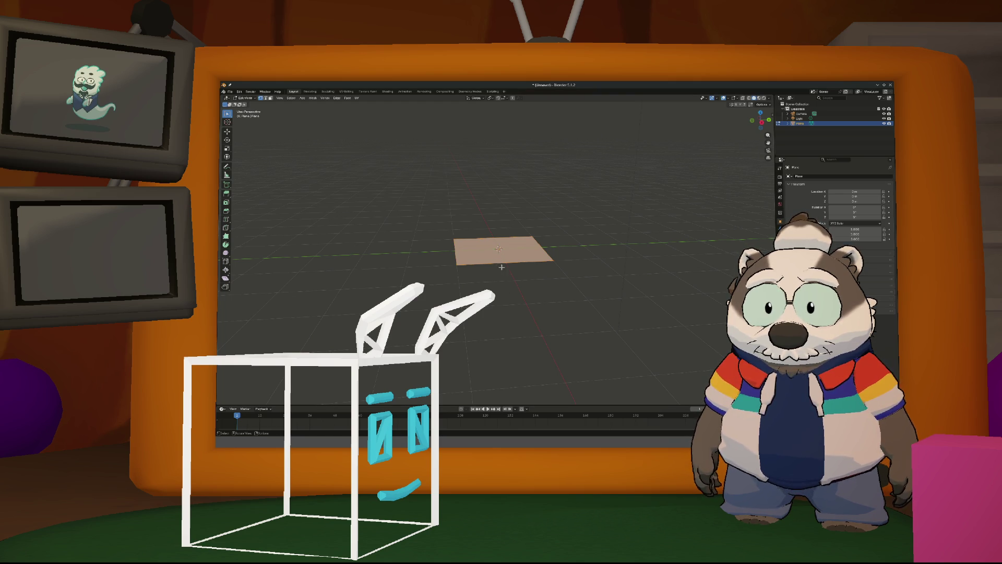
{"action": "key", "text": "e"}
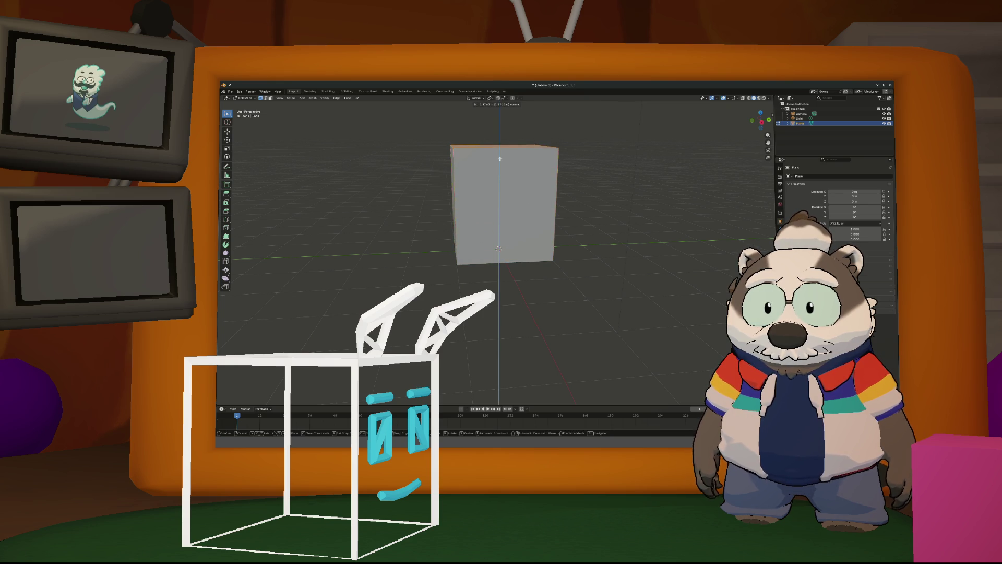
Confirm the upward extrusion into a tall box and view it from the front.
{"action": "left_click", "coordinate": [499, 165]}
{"action": "key", "text": "KP_1"}
{"action": "scroll", "coordinate": [508, 152], "scroll_direction": "up", "scroll_amount": 3}
{"action": "scroll", "coordinate": [509, 153], "scroll_direction": "down", "scroll_amount": 2}
{"action": "scroll", "coordinate": [497, 222], "scroll_direction": "up", "scroll_amount": 2}
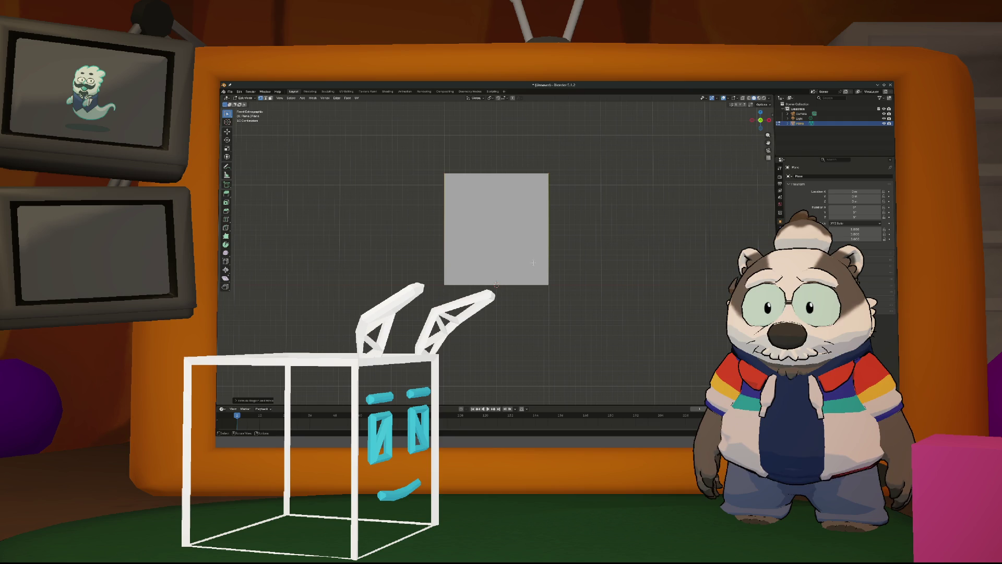
Add a loop cut across the box.
{"action": "left_click", "coordinate": [548, 283]}
{"action": "key", "text": "ctrl+r"}
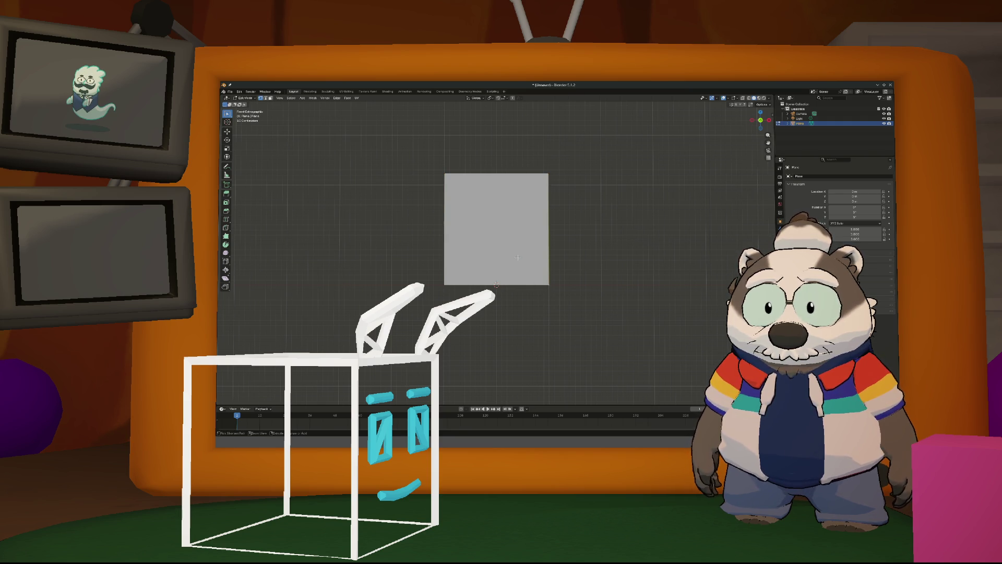
{"action": "left_click", "coordinate": [549, 259]}
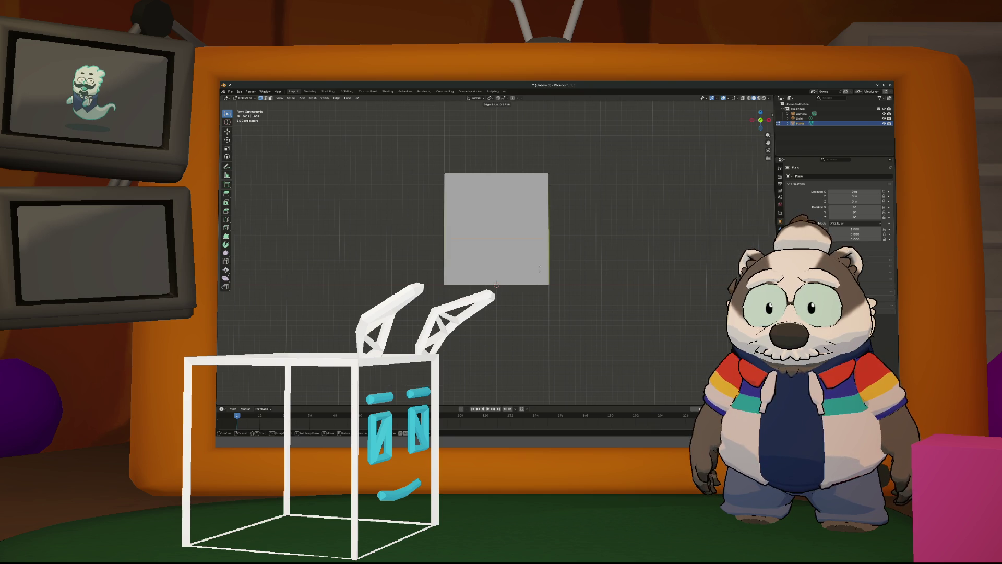
{"action": "left_click", "coordinate": [542, 282]}
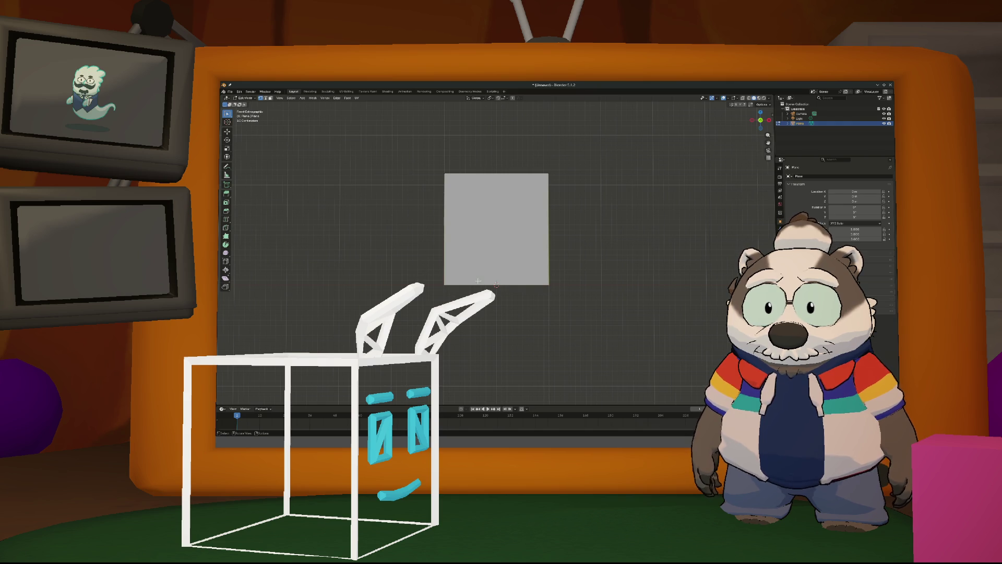
Raise the bottom and top edges along Z so the front is roughly square.
{"action": "left_click", "coordinate": [524, 285]}
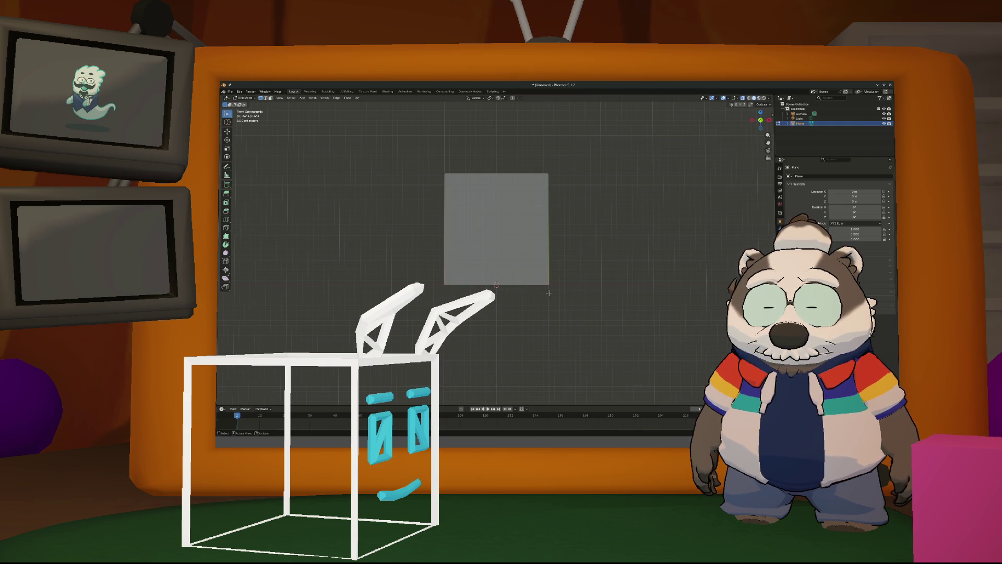
{"action": "key", "text": "g"}
{"action": "key", "text": "z"}
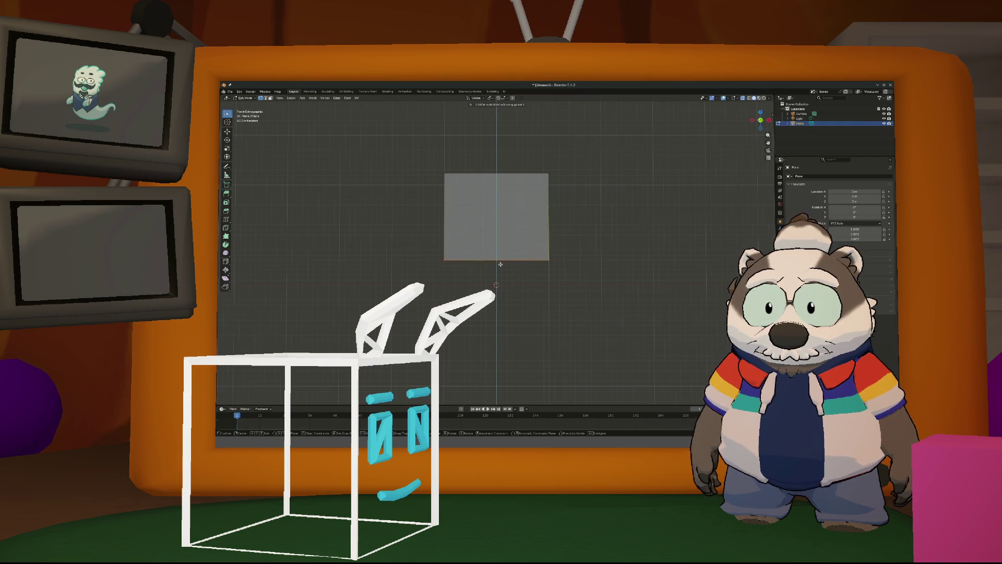
{"action": "left_click", "coordinate": [500, 273]}
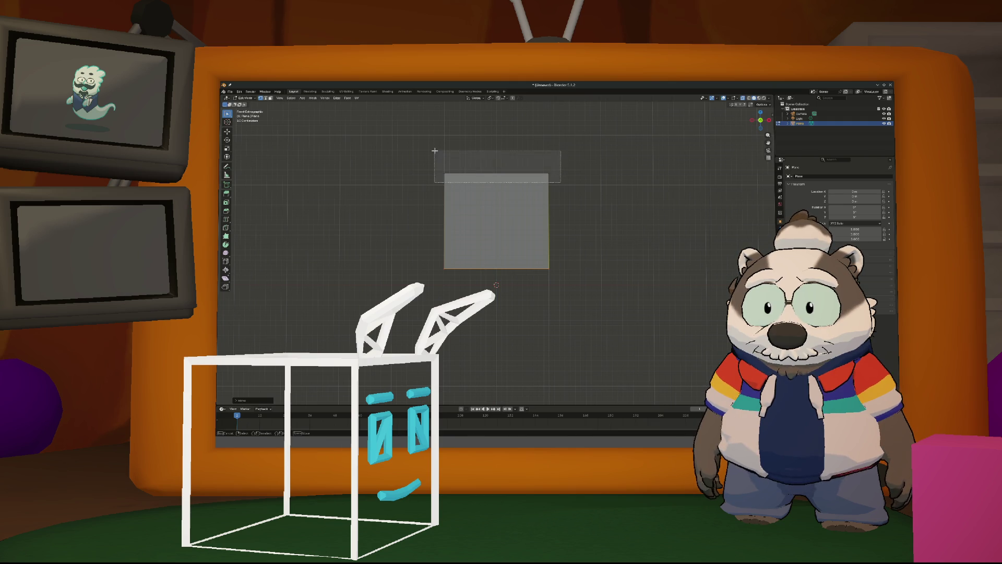
{"action": "key", "text": "g"}
{"action": "key", "text": "z"}
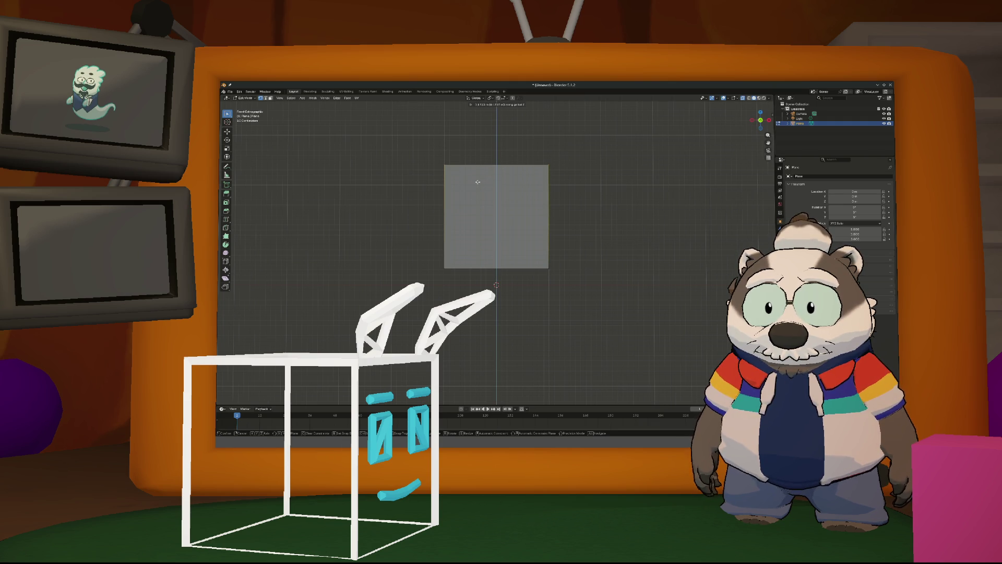
{"action": "left_click", "coordinate": [476, 188]}
{"action": "left_click", "coordinate": [505, 279]}
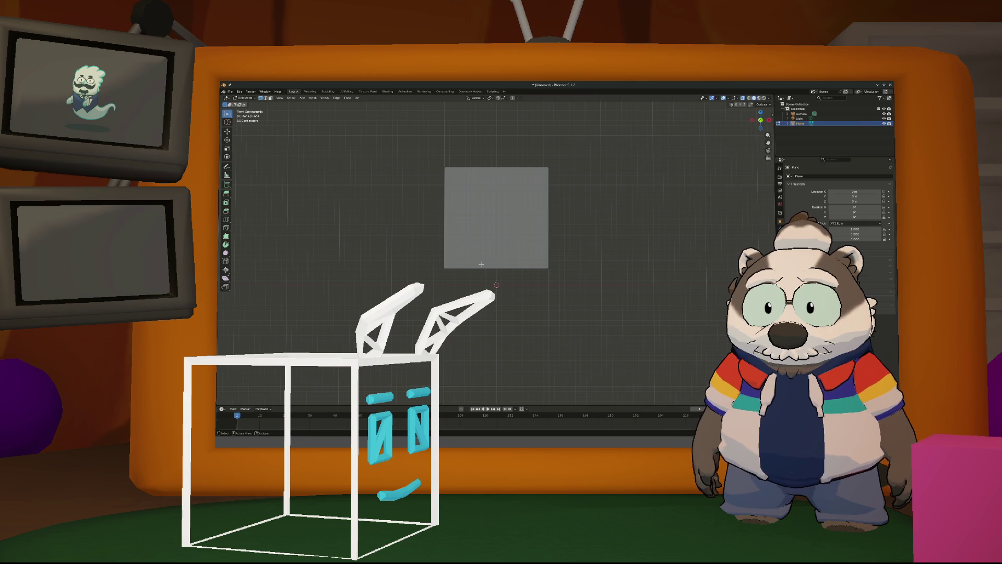
Add four loop cuts around the box.
{"action": "key", "text": "ctrl+r"}
{"action": "scroll", "coordinate": [484, 262], "scroll_direction": "up", "scroll_amount": 3}
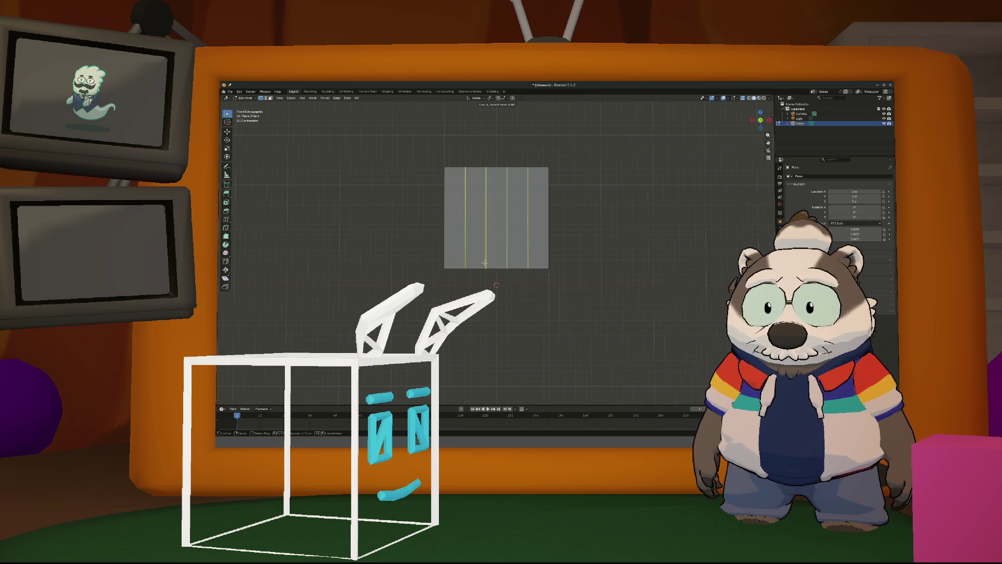
{"action": "left_click", "coordinate": [485, 263]}
Add another set of centred loop cuts to the box.
{"action": "key", "text": "a"}
{"action": "left_click", "coordinate": [557, 268]}
{"action": "left_click_drag", "start_coordinate": [557, 268], "coordinate": [504, 264]}
{"action": "key", "text": "ctrl+r"}
{"action": "scroll", "coordinate": [504, 264], "scroll_direction": "up", "scroll_amount": 2}
{"action": "left_click", "coordinate": [504, 265]}
{"action": "right_click", "coordinate": [504, 265]}
{"action": "mouse_move", "coordinate": [504, 264]}
{"action": "left_mouse_down"}
{"action": "mouse_move", "coordinate": [573, 252]}
{"action": "mouse_move", "coordinate": [490, 281]}
{"action": "mouse_move", "coordinate": [557, 259]}
{"action": "mouse_move", "coordinate": [504, 274]}
{"action": "mouse_move", "coordinate": [507, 258]}
{"action": "left_mouse_up"}
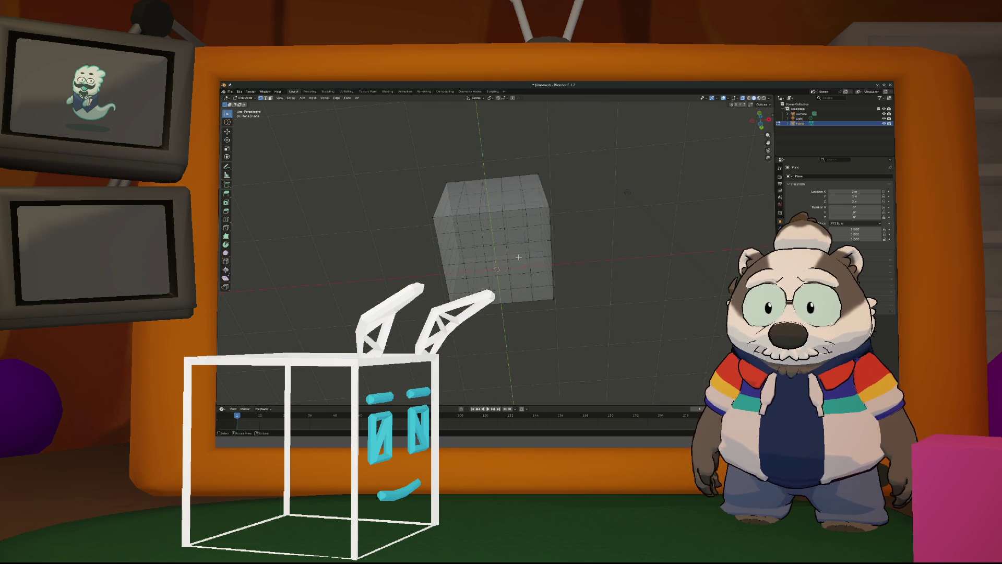
Select two front faces, then undo back to the plain un-subdivided cube.
{"action": "mouse_move", "coordinate": [519, 265]}
{"action": "left_mouse_down"}
{"action": "mouse_move", "coordinate": [485, 262]}
{"action": "mouse_move", "coordinate": [501, 252]}
{"action": "left_mouse_up"}
{"action": "left_click", "coordinate": [495, 253]}
{"action": "left_click", "coordinate": [509, 256], "text": "shift"}
{"action": "left_click_drag", "start_coordinate": [507, 258], "coordinate": [496, 297]}
{"action": "key", "text": "ctrl+z"}
{"action": "key", "text": "ctrl+z"}
{"action": "key", "text": "ctrl+z"}
{"action": "key", "text": "ctrl+z"}
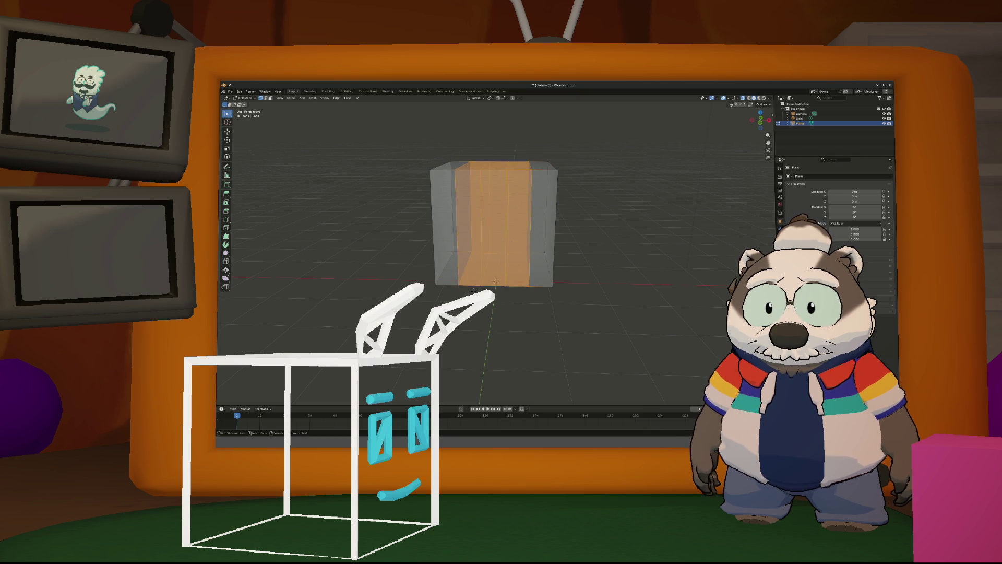
{"action": "key", "text": "ctrl+z"}
Add a single centred vertical loop cut and view the cube head-on.
{"action": "key", "text": "ctrl+r"}
{"action": "left_click", "coordinate": [480, 289]}
{"action": "right_click", "coordinate": [481, 289]}
{"action": "key", "text": "KP_1"}
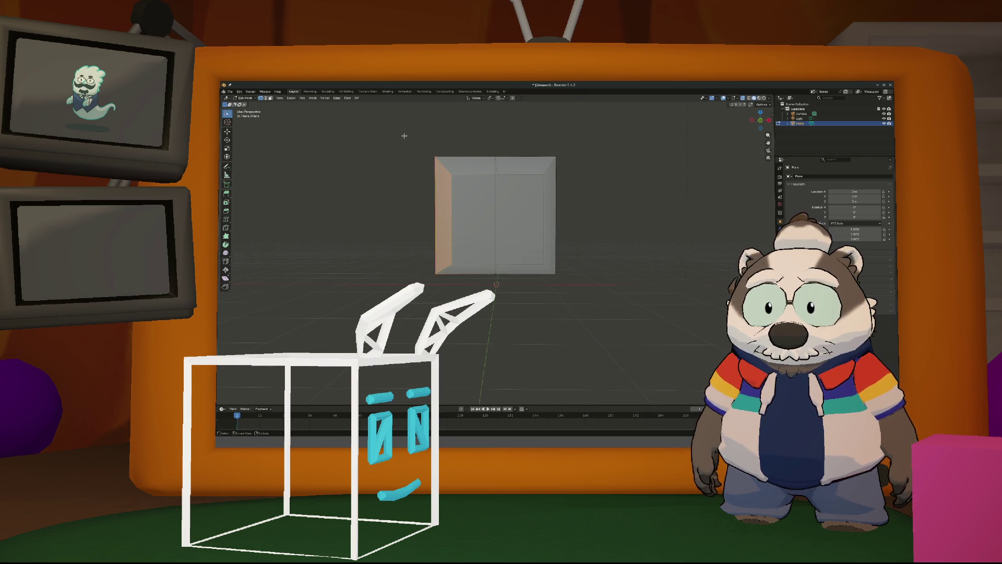
Delete the vertices of the box's left half.
{"action": "key", "text": "x"}
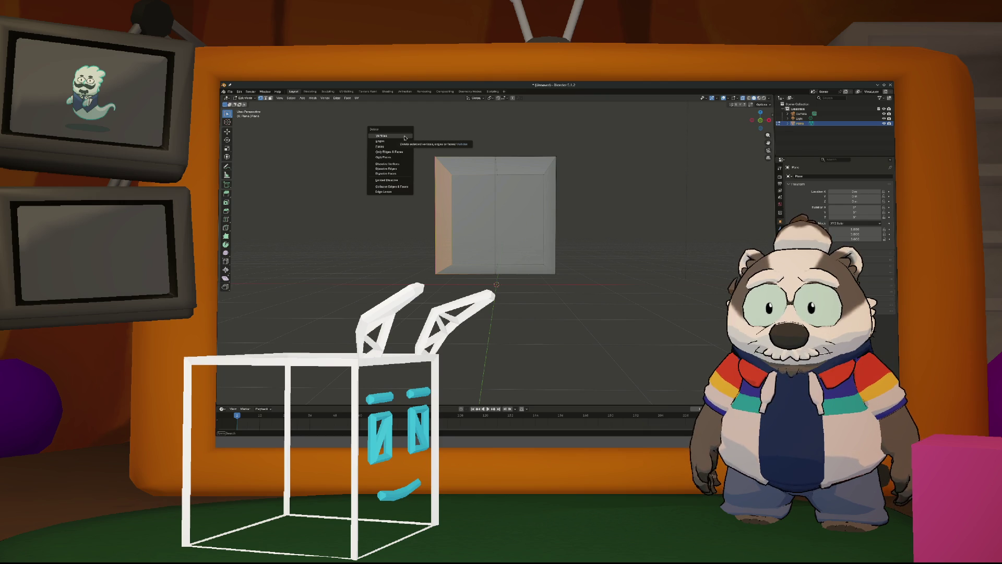
{"action": "left_click", "coordinate": [405, 137]}
{"action": "key", "text": "KP_1"}
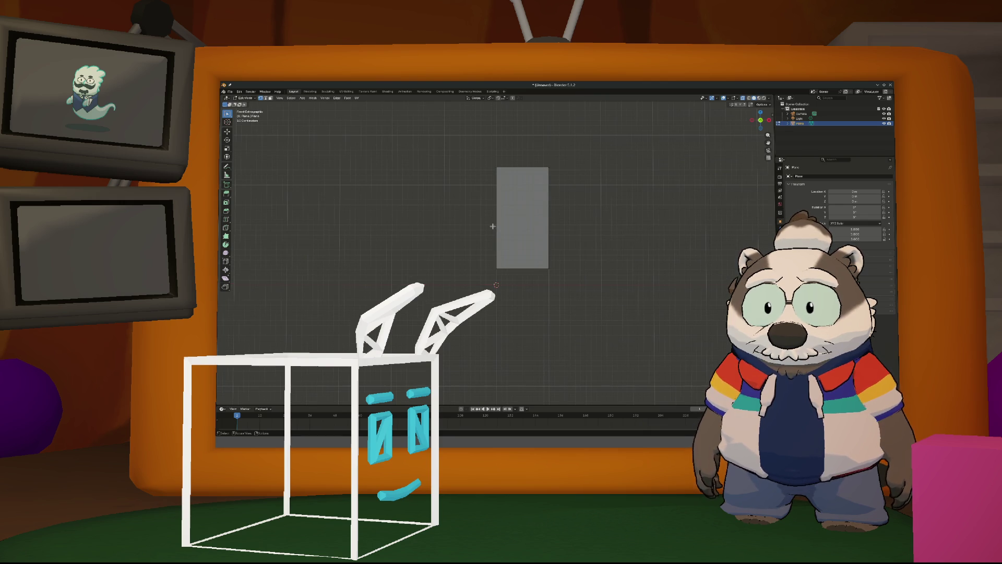
Add a Mirror modifier to the half-box.
{"action": "left_click", "coordinate": [780, 230]}
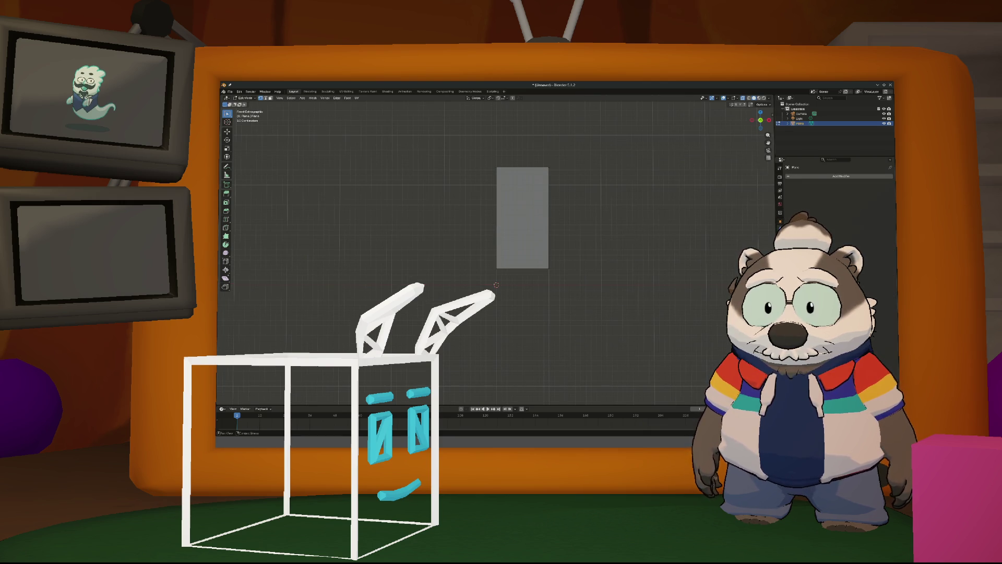
{"action": "left_click", "coordinate": [821, 178]}
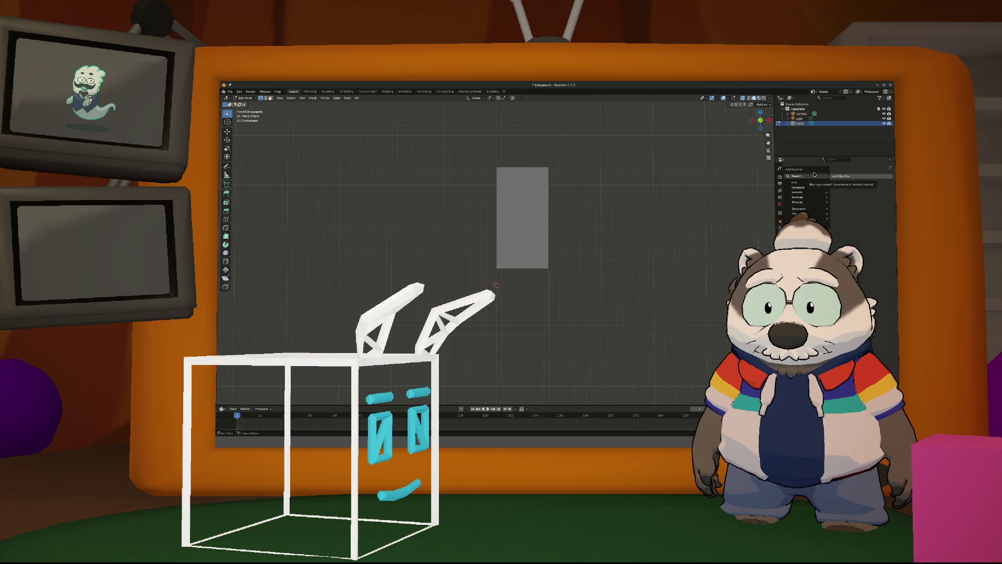
{"action": "type", "text": "mi"}
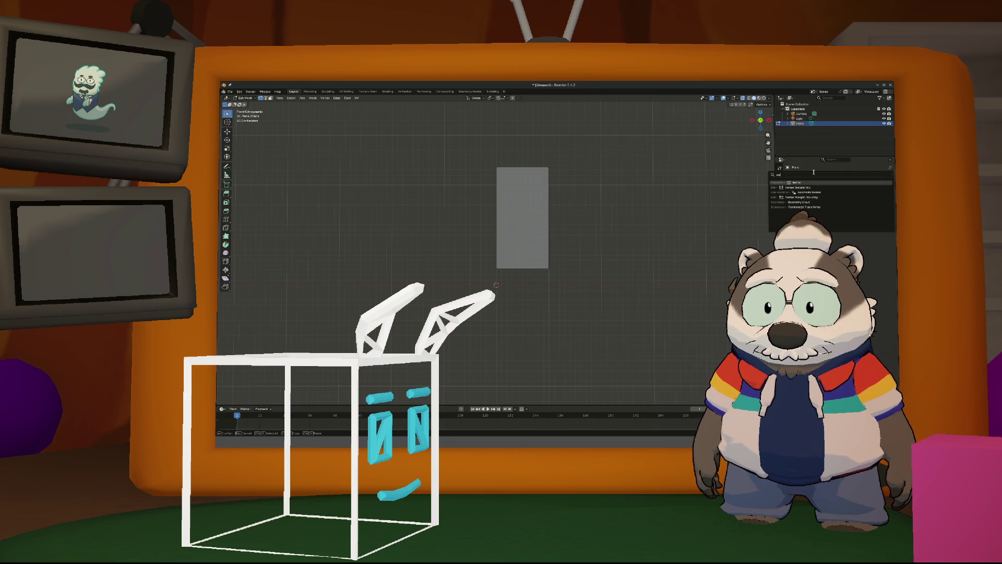
{"action": "key", "text": "Return"}
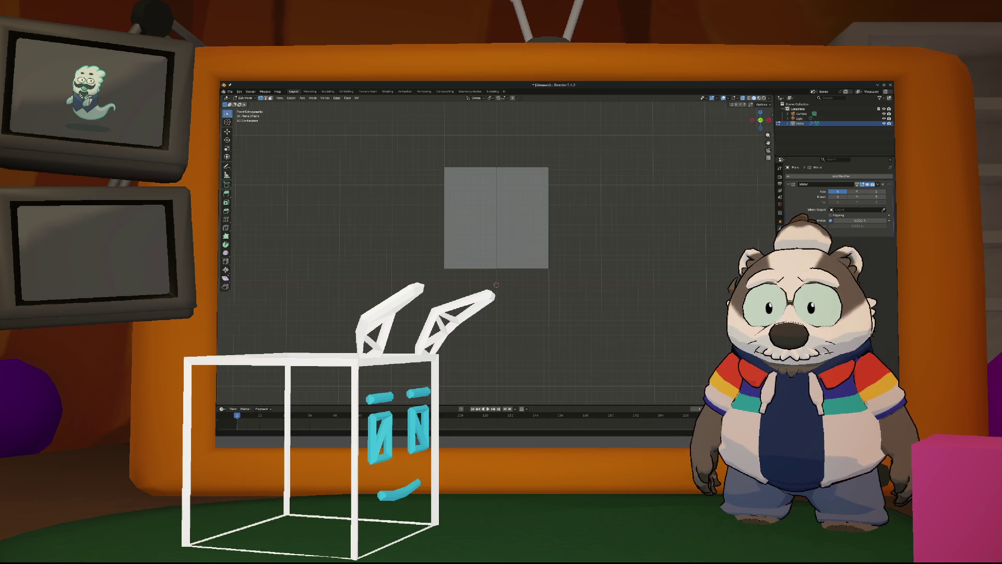
Add a centred loop cut through the box's depth.
{"action": "mouse_move", "coordinate": [518, 271]}
{"action": "left_mouse_down"}
{"action": "mouse_move", "coordinate": [504, 279]}
{"action": "mouse_move", "coordinate": [514, 251]}
{"action": "mouse_move", "coordinate": [527, 283]}
{"action": "mouse_move", "coordinate": [503, 288]}
{"action": "left_mouse_up"}
{"action": "key", "text": "ctrl+r"}
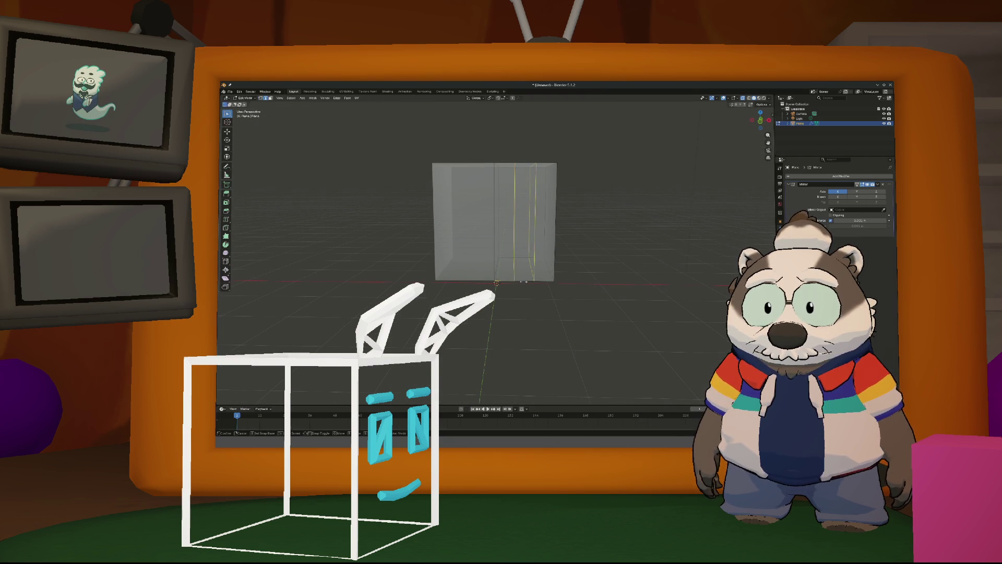
{"action": "left_click", "coordinate": [524, 282]}
{"action": "right_click", "coordinate": [546, 276]}
{"action": "mouse_move", "coordinate": [546, 276]}
{"action": "left_mouse_down"}
{"action": "mouse_move", "coordinate": [511, 287]}
{"action": "mouse_move", "coordinate": [532, 271]}
{"action": "mouse_move", "coordinate": [543, 286]}
{"action": "mouse_move", "coordinate": [533, 259]}
{"action": "left_mouse_up"}
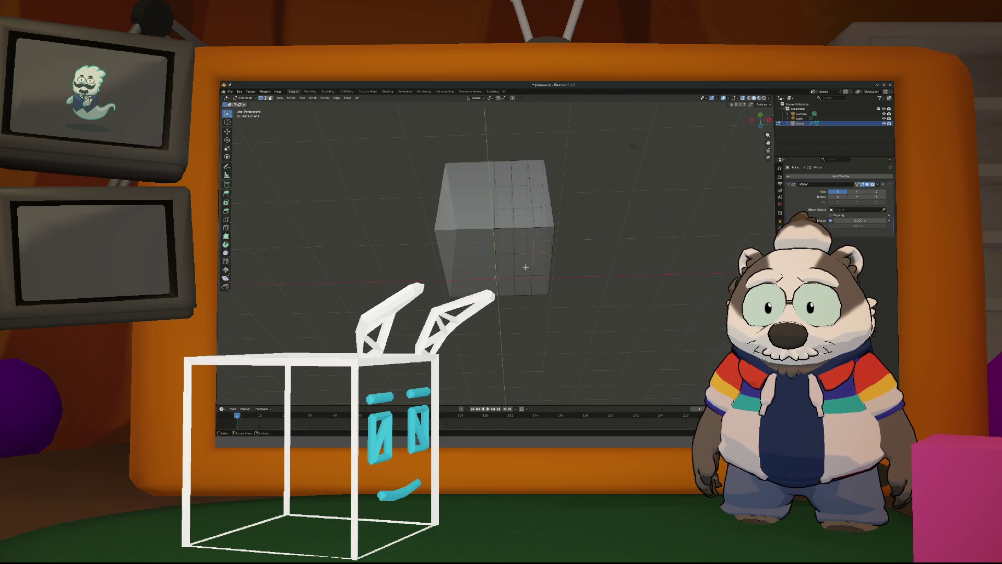
Extrude a bottom face downward to form a leg block.
{"action": "left_click", "coordinate": [525, 266]}
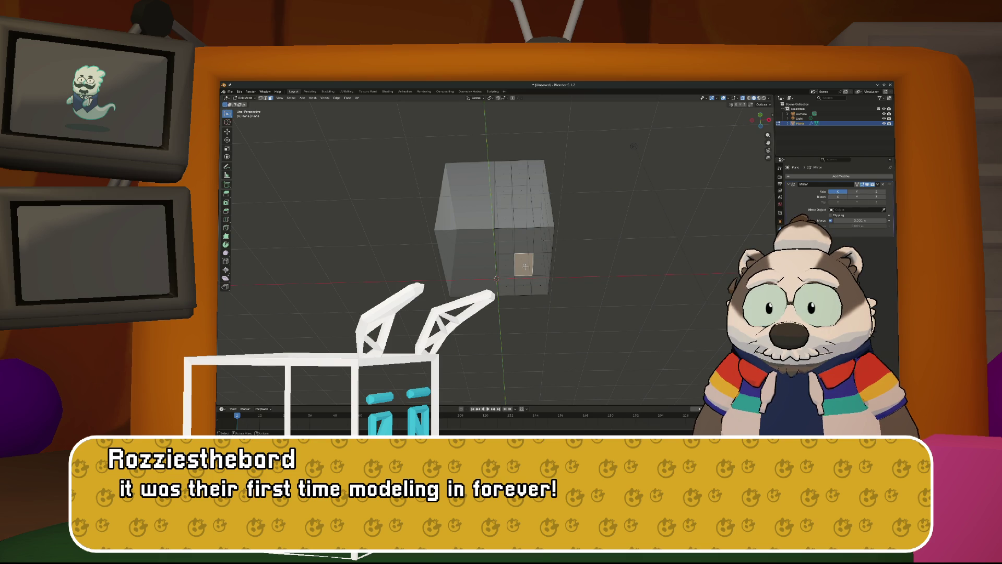
{"action": "key", "text": "KP_1"}
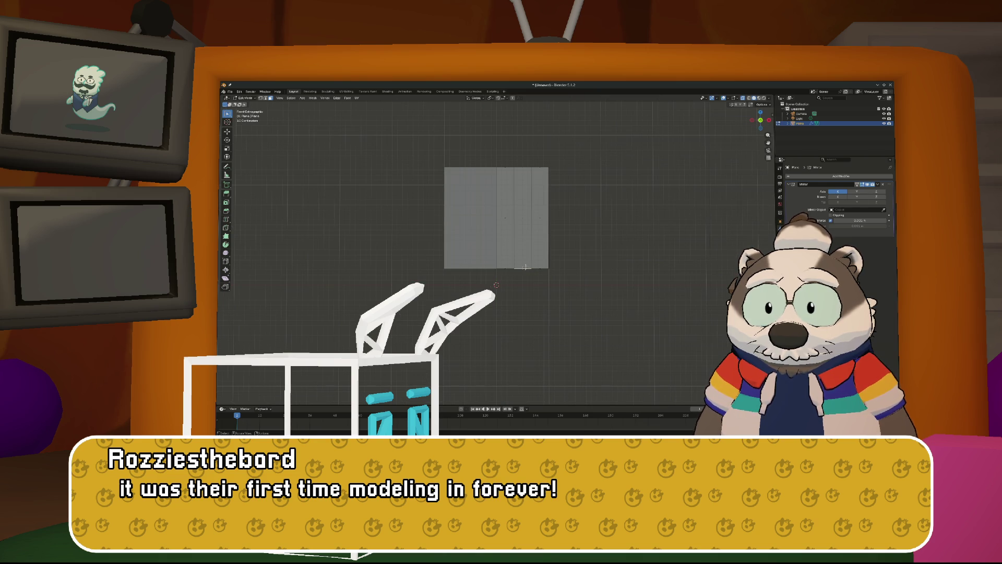
{"action": "key", "text": "e"}
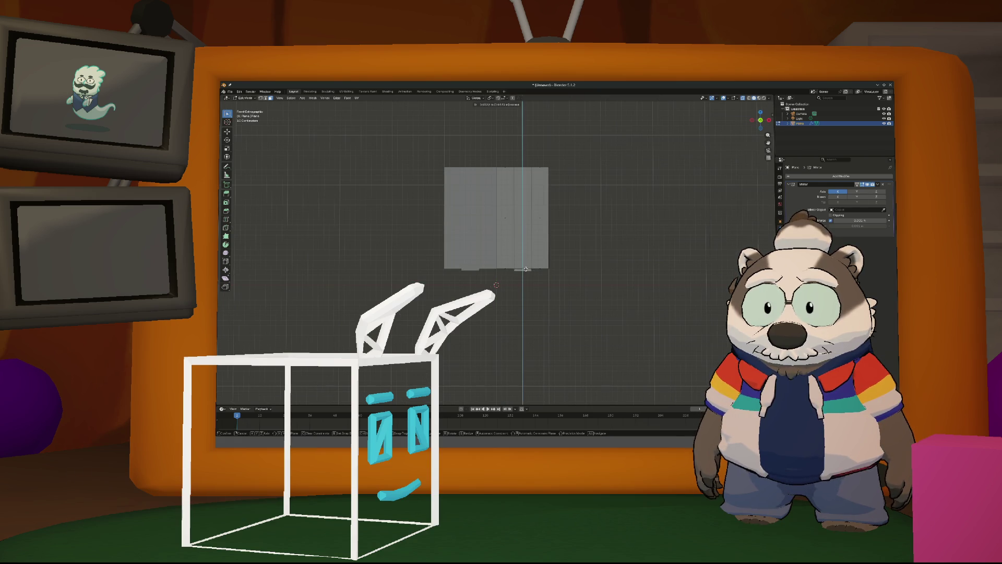
{"action": "left_click", "coordinate": [525, 283]}
{"action": "left_click_drag", "start_coordinate": [526, 283], "coordinate": [532, 228]}
Add three evenly centred loop cuts around the body.
{"action": "key", "text": "ctrl+r"}
{"action": "scroll", "coordinate": [536, 213], "scroll_direction": "up", "scroll_amount": 2}
{"action": "left_click", "coordinate": [536, 213]}
{"action": "right_click", "coordinate": [541, 229]}
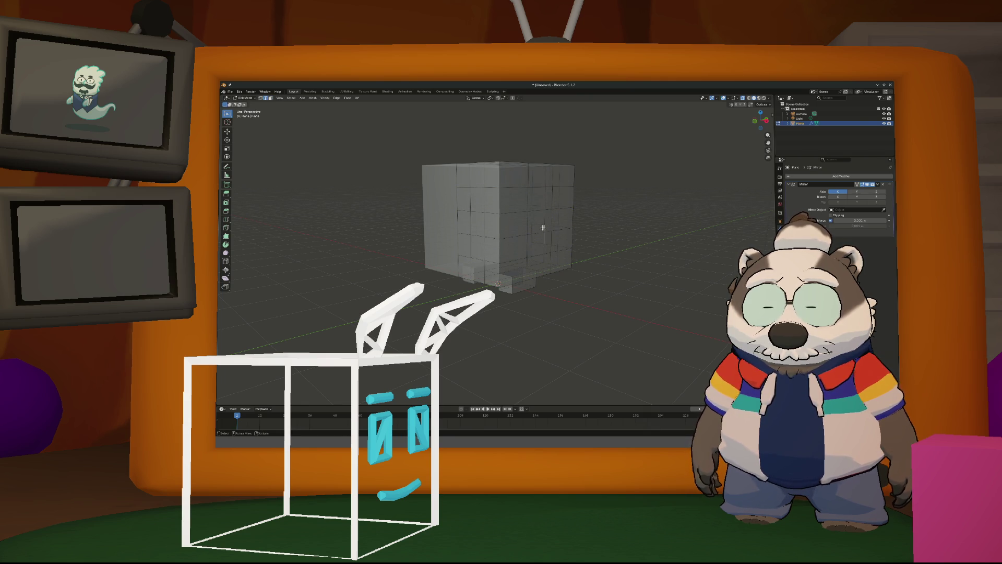
Extrude the side faces outward into short arms.
{"action": "key", "text": "KP_1"}
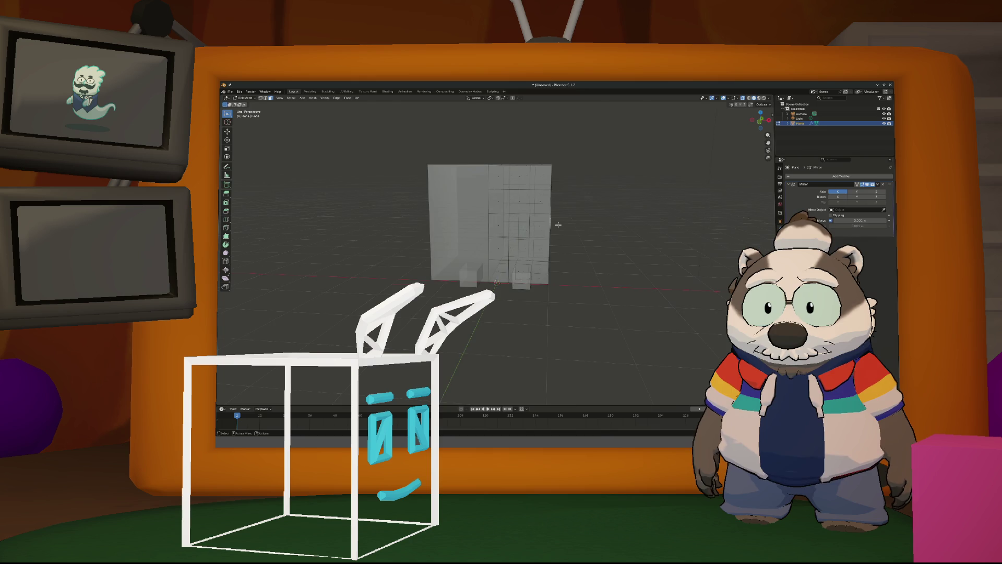
{"action": "key", "text": "KP_1"}
{"action": "key", "text": "e"}
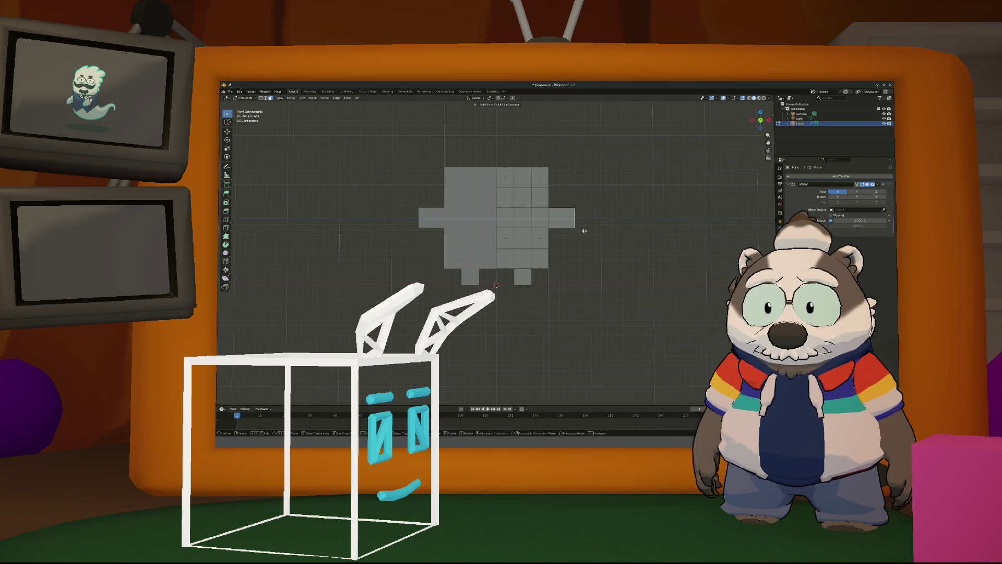
{"action": "left_click", "coordinate": [580, 231]}
{"action": "left_click_drag", "start_coordinate": [578, 230], "coordinate": [569, 242]}
Select four lower front faces of the body.
{"action": "scroll", "coordinate": [537, 245], "scroll_direction": "up", "scroll_amount": 2}
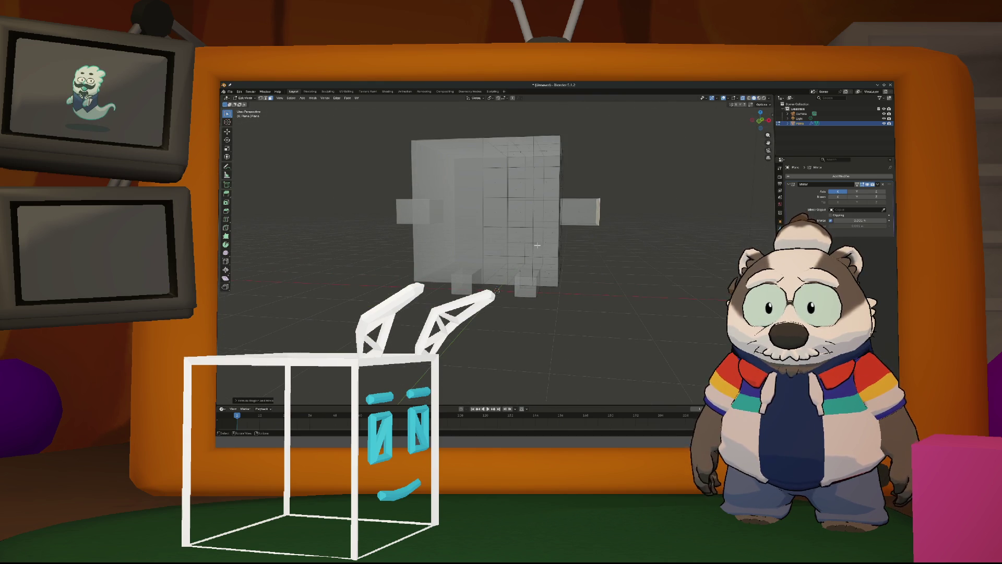
{"action": "key", "text": "KP_1"}
{"action": "left_click_drag", "start_coordinate": [524, 244], "coordinate": [467, 256]}
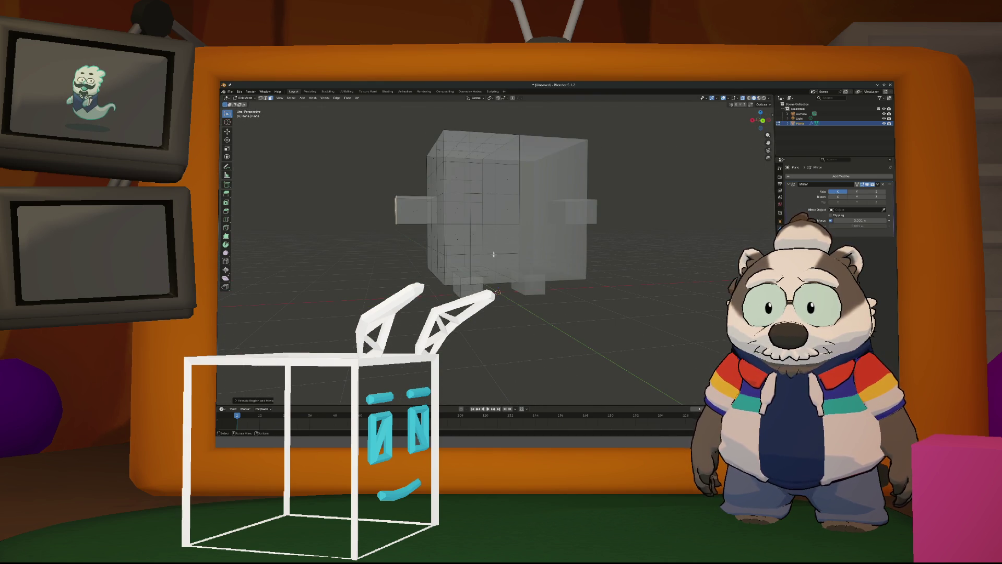
{"action": "left_click", "coordinate": [489, 244]}
{"action": "left_click", "coordinate": [505, 250], "text": "shift"}
{"action": "left_click", "coordinate": [501, 271], "text": "shift"}
{"action": "left_click", "coordinate": [483, 269], "text": "shift"}
{"action": "left_click_drag", "start_coordinate": [482, 269], "coordinate": [471, 280]}
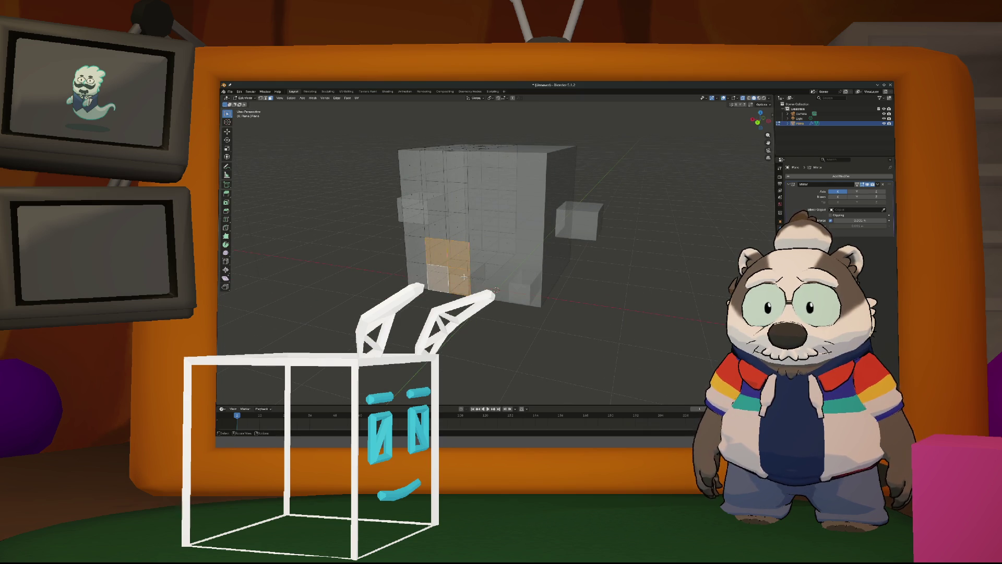
Extrude the selected lower front faces forward and check the extrusion settings.
{"action": "key", "text": "e"}
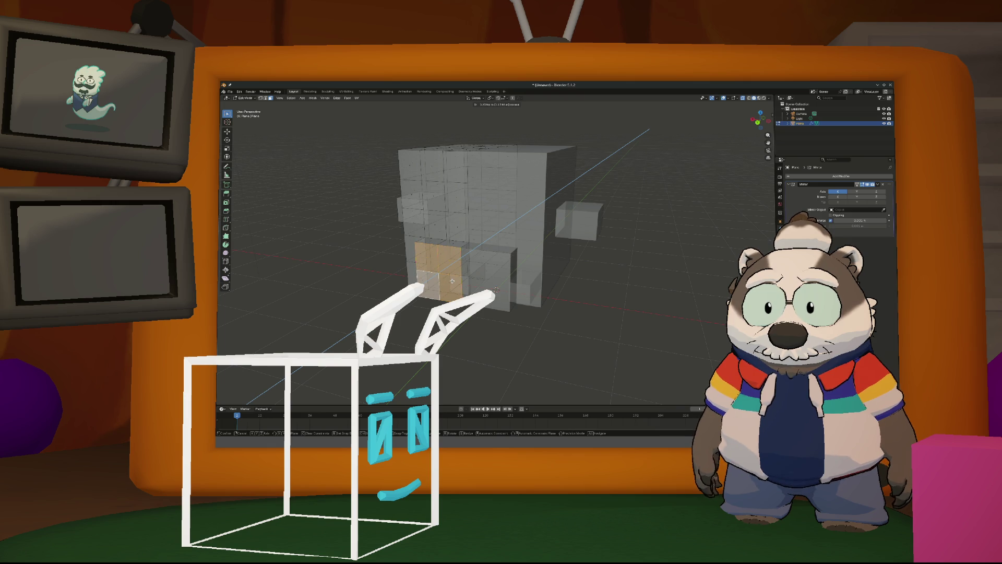
{"action": "left_click", "coordinate": [452, 281]}
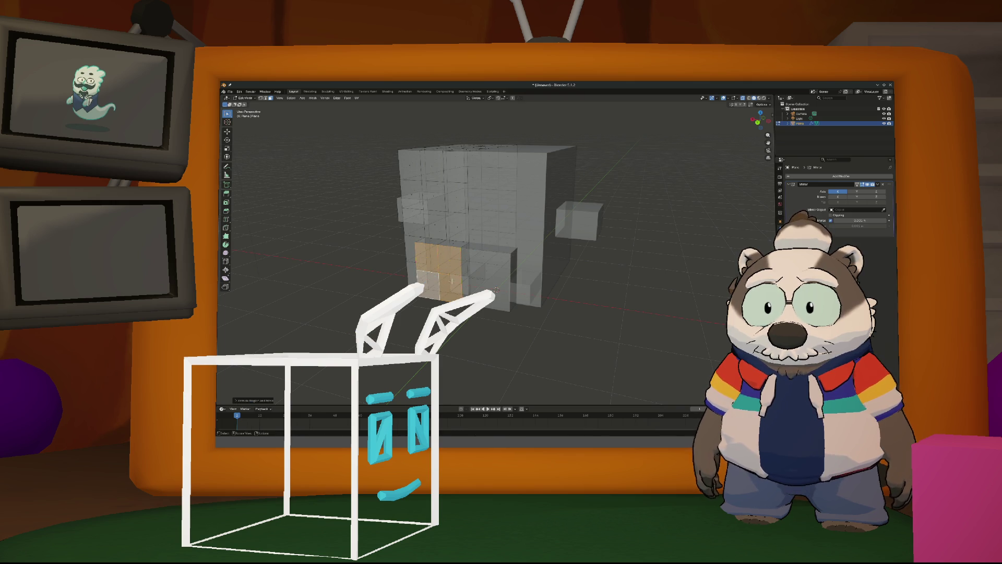
{"action": "left_click", "coordinate": [233, 401]}
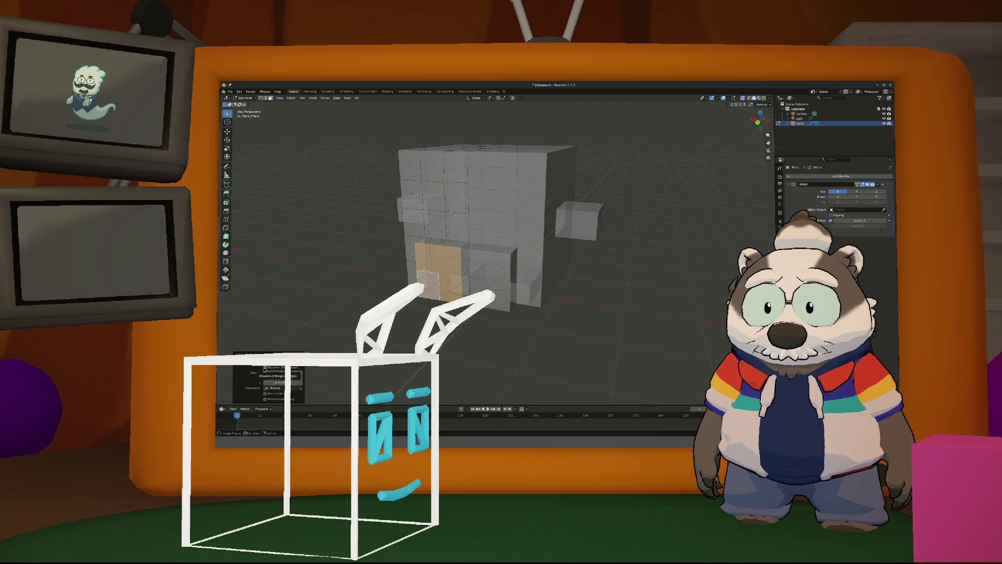
{"action": "mouse_move", "coordinate": [470, 313]}
{"action": "left_mouse_down"}
{"action": "mouse_move", "coordinate": [516, 308]}
{"action": "mouse_move", "coordinate": [478, 290]}
{"action": "mouse_move", "coordinate": [486, 288]}
{"action": "left_mouse_up"}
{"action": "left_click", "coordinate": [470, 292]}
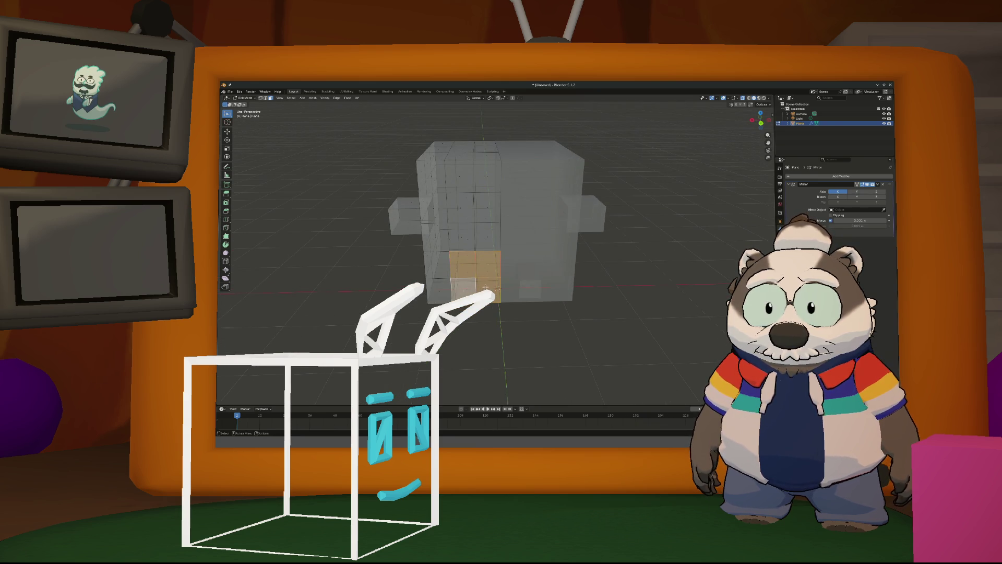
Extrude the foot's face downward and clear the selection.
{"action": "key", "text": "e"}
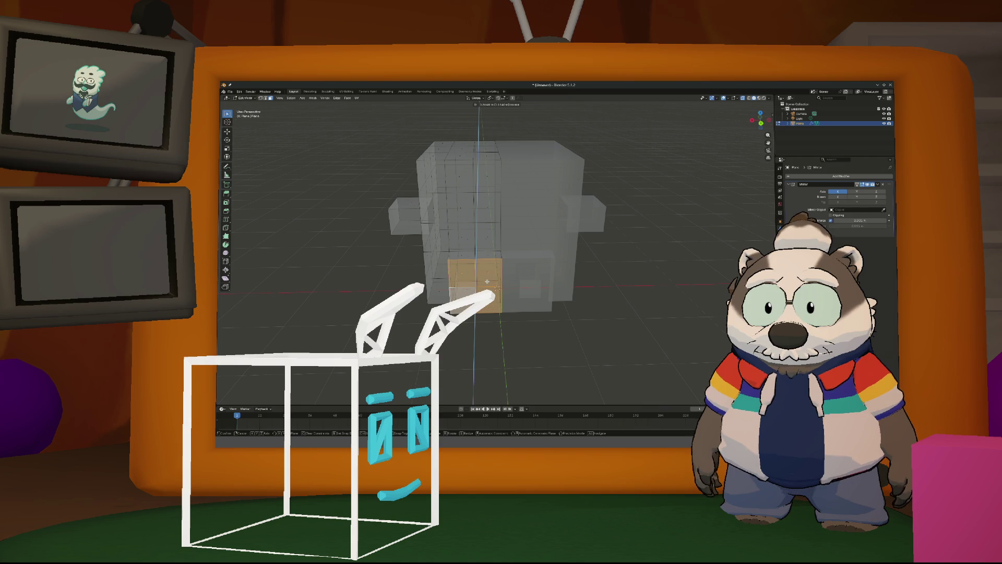
{"action": "left_click", "coordinate": [491, 280]}
{"action": "left_click_drag", "start_coordinate": [491, 280], "coordinate": [439, 264]}
{"action": "left_click", "coordinate": [439, 264]}
{"action": "key", "text": "ctrl+r"}
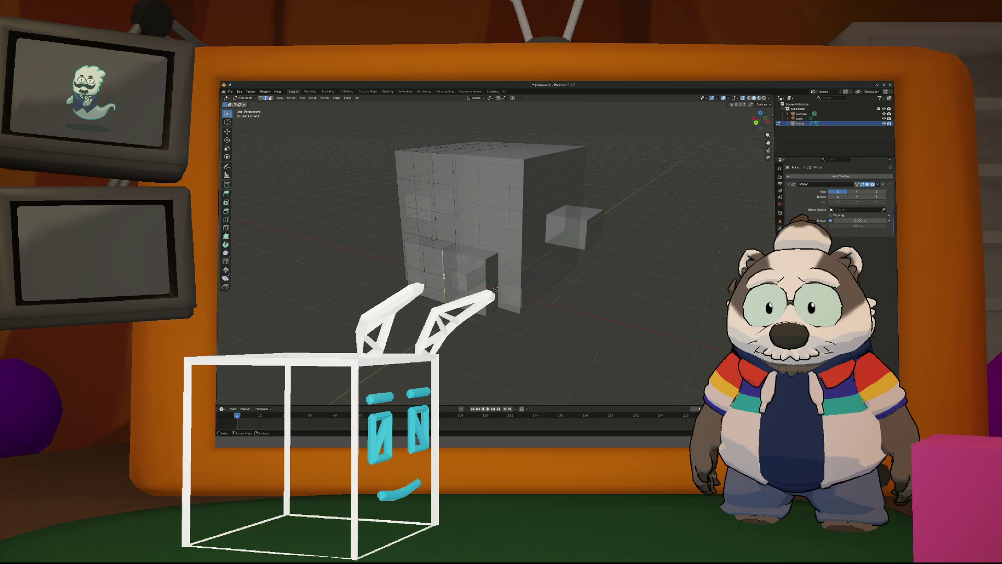
Place a loop cut around the foot and shift it vertically along Z.
{"action": "left_click", "coordinate": [444, 276]}
{"action": "key", "text": "g"}
{"action": "key", "text": "z"}
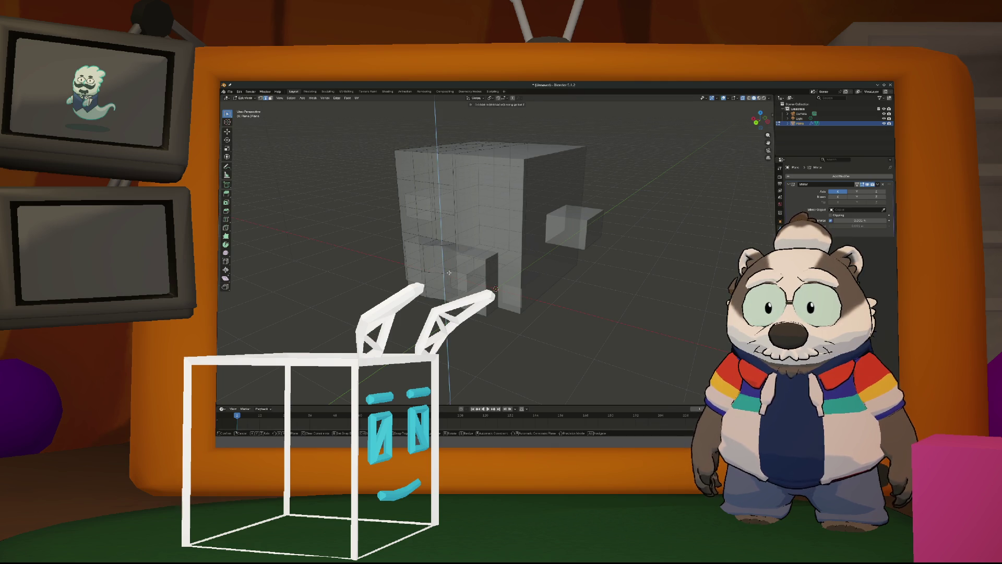
{"action": "left_click", "coordinate": [450, 272]}
{"action": "mouse_move", "coordinate": [450, 271]}
{"action": "left_mouse_down"}
{"action": "mouse_move", "coordinate": [460, 290]}
{"action": "mouse_move", "coordinate": [510, 268]}
{"action": "left_mouse_up"}
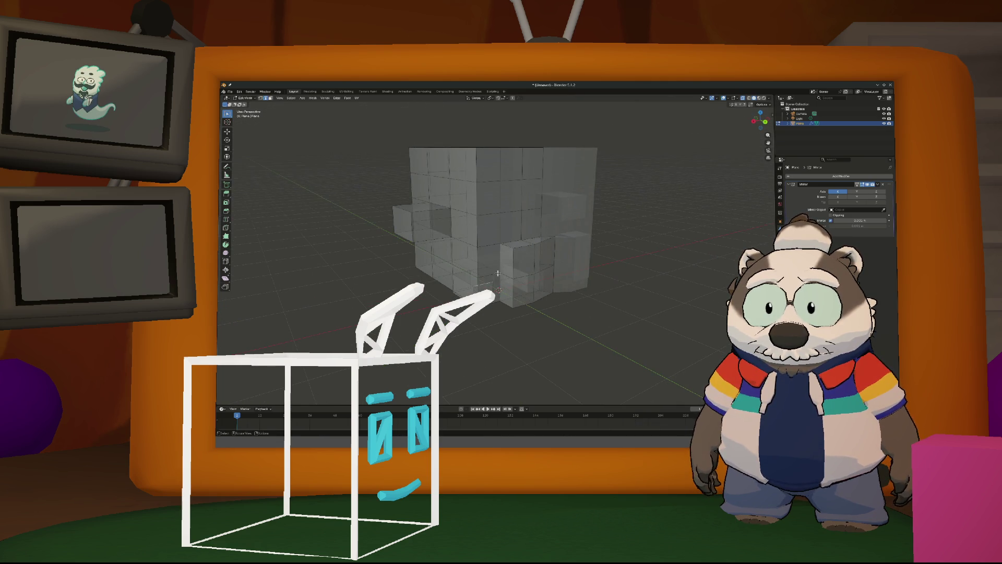
Move the selected foot edges up along Z, then front-to-back along Y.
{"action": "key", "text": "g"}
{"action": "key", "text": "z"}
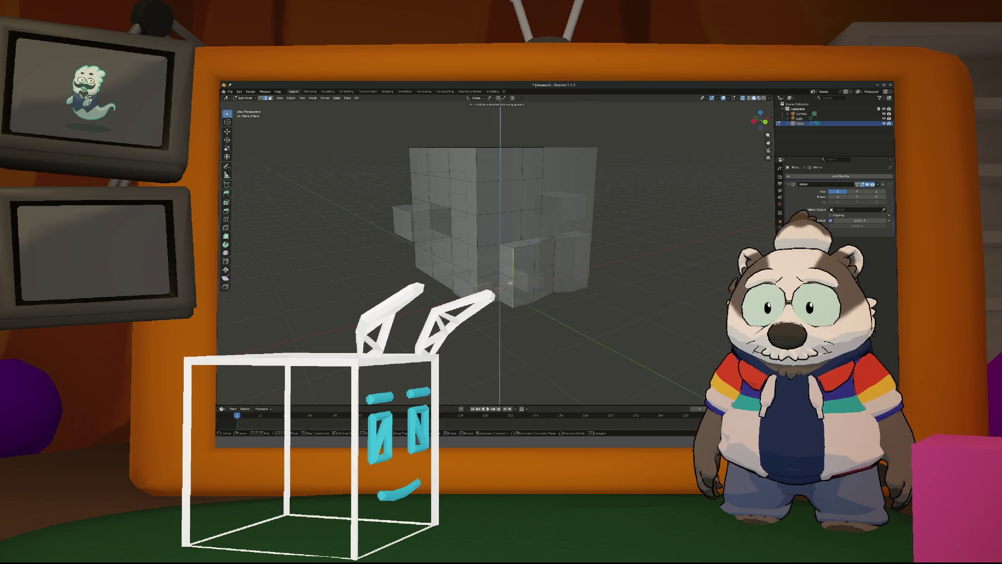
{"action": "left_click", "coordinate": [511, 282]}
{"action": "key", "text": "g"}
{"action": "key", "text": "z"}
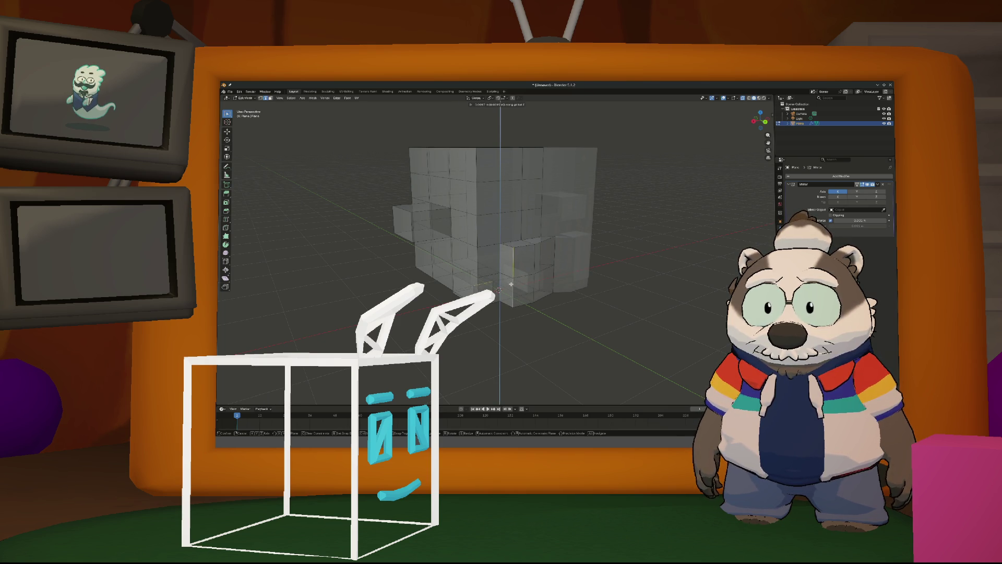
{"action": "key", "text": "y"}
{"action": "left_click", "coordinate": [509, 284]}
{"action": "left_click_drag", "start_coordinate": [509, 284], "coordinate": [496, 328]}
{"action": "mouse_move", "coordinate": [492, 315]}
{"action": "left_mouse_down"}
{"action": "mouse_move", "coordinate": [542, 303]}
{"action": "mouse_move", "coordinate": [518, 290]}
{"action": "left_mouse_up"}
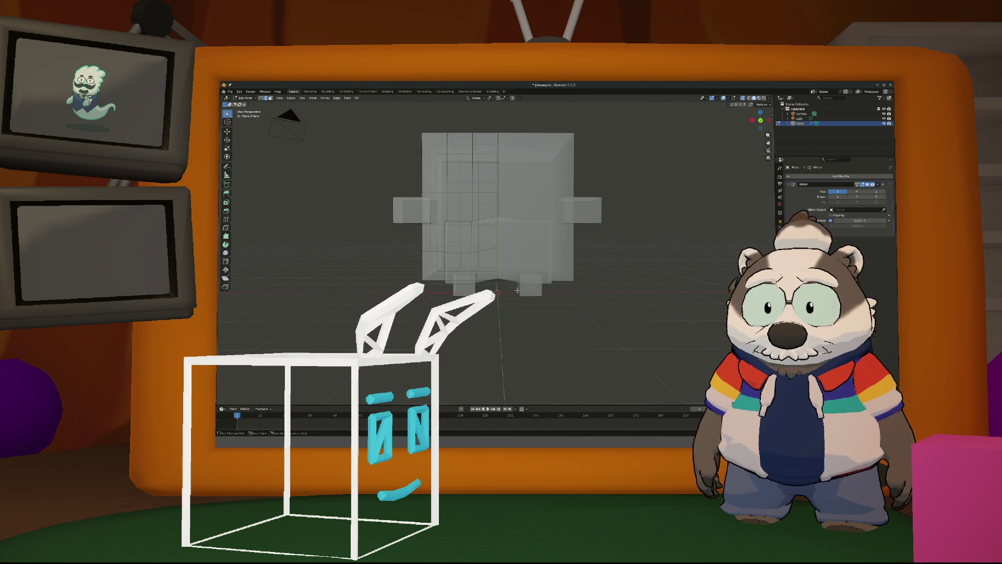
Select two vertical foot edges and move them along the Y axis.
{"action": "left_click", "coordinate": [445, 237], "text": "shift"}
{"action": "left_click", "coordinate": [447, 267], "text": "shift"}
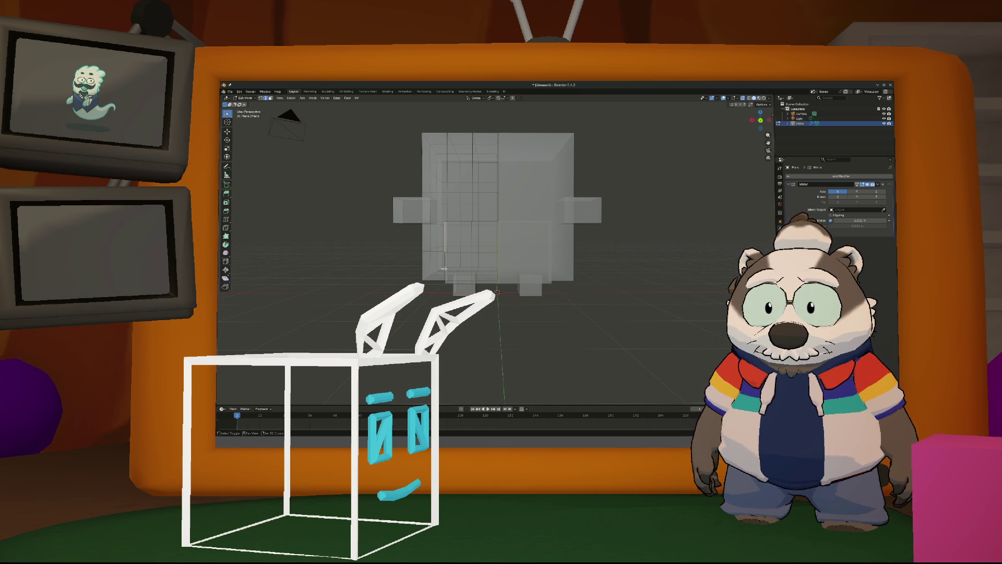
{"action": "left_click_drag", "start_coordinate": [442, 271], "coordinate": [415, 268]}
{"action": "key", "text": "g"}
{"action": "key", "text": "y"}
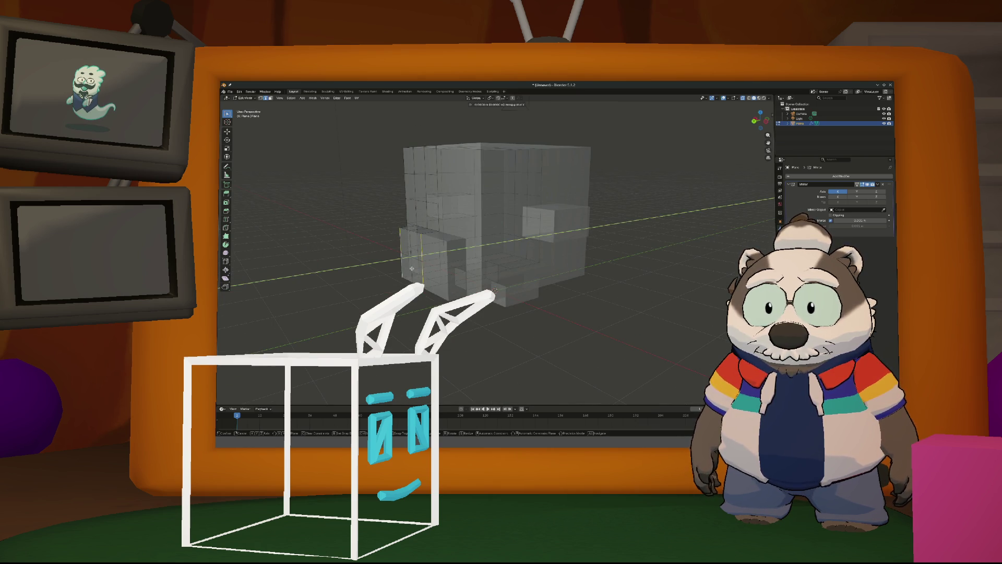
{"action": "left_click", "coordinate": [419, 266]}
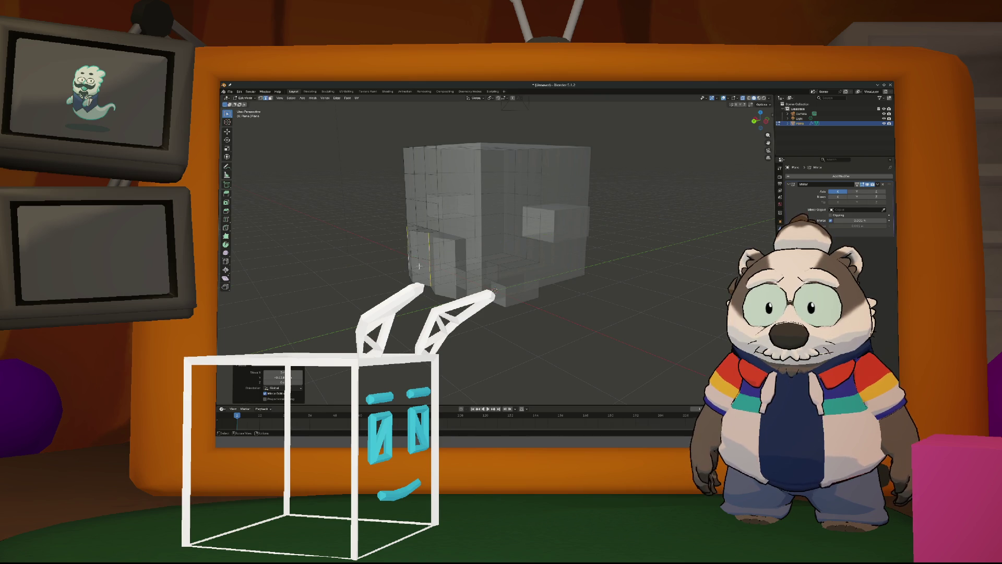
Switch to vertex select and nudge the lower-left corner vertex slightly.
{"action": "left_click", "coordinate": [410, 232]}
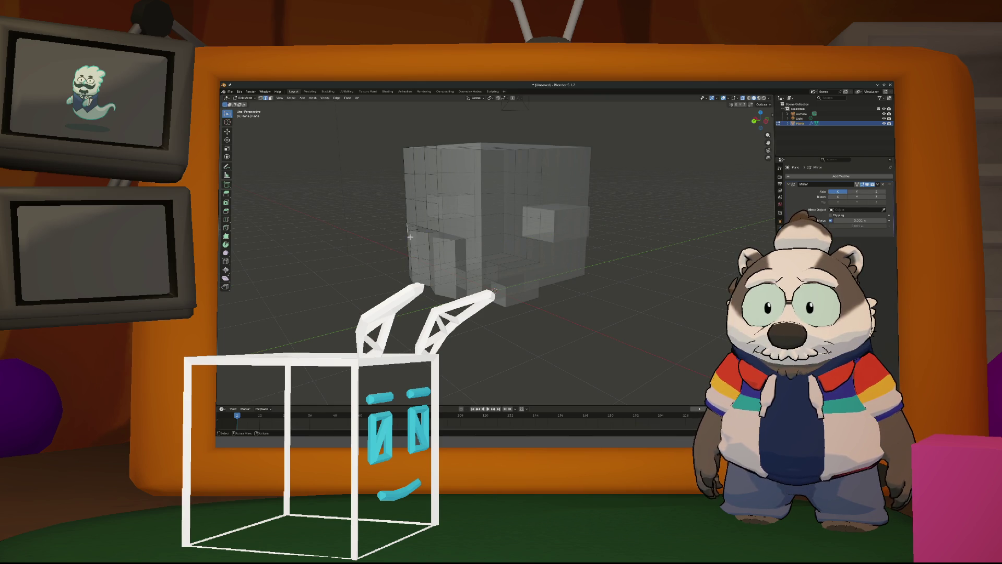
{"action": "key", "text": "shift+s"}
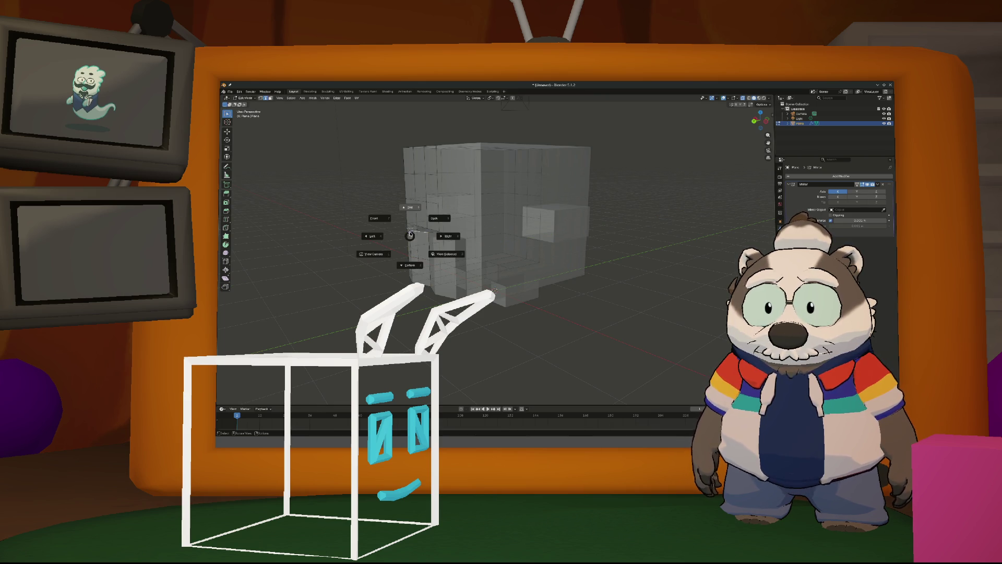
{"action": "key", "text": "1"}
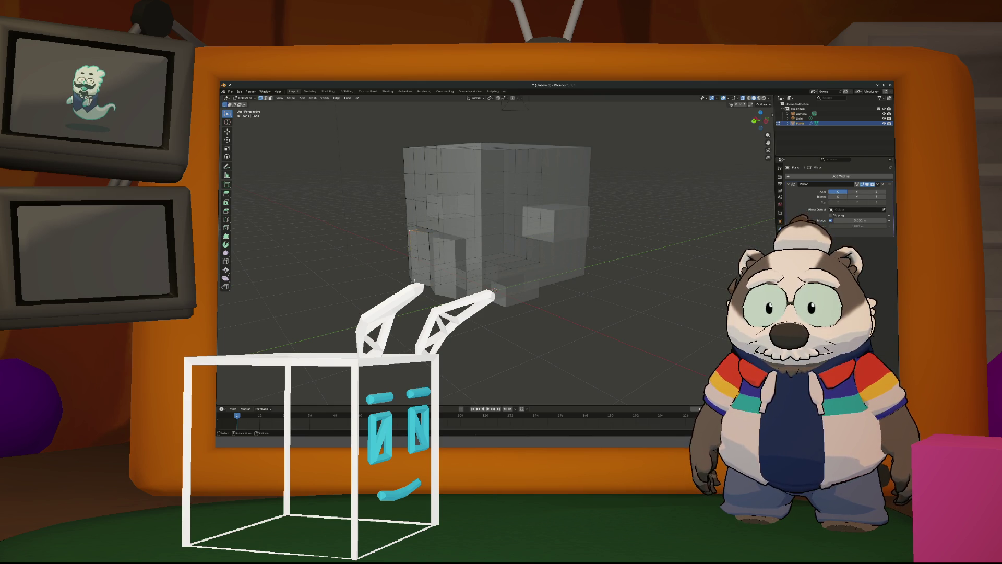
{"action": "left_click", "coordinate": [419, 275]}
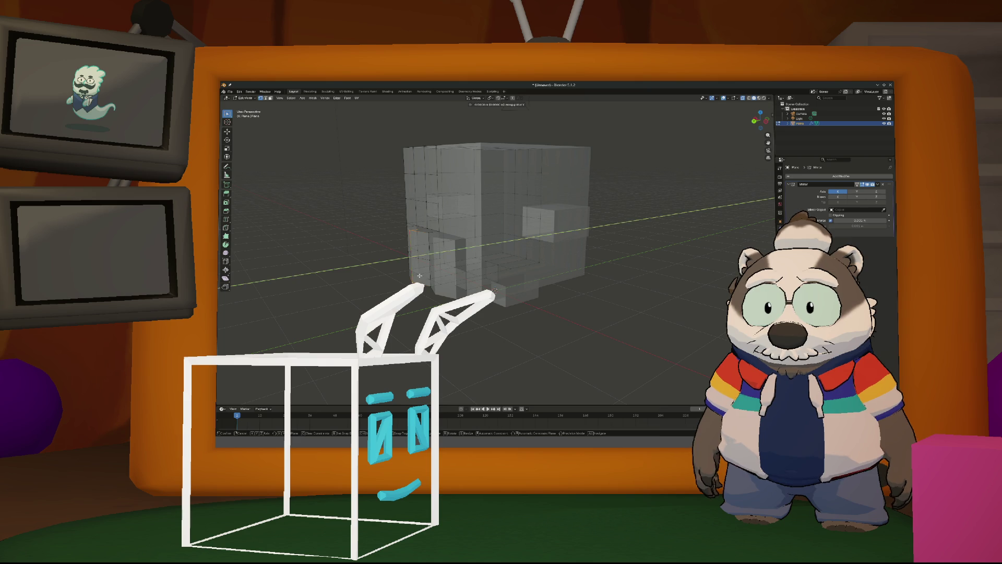
{"action": "mouse_move", "coordinate": [419, 276]}
{"action": "left_mouse_down"}
{"action": "mouse_move", "coordinate": [558, 302]}
{"action": "mouse_move", "coordinate": [516, 298]}
{"action": "left_mouse_up"}
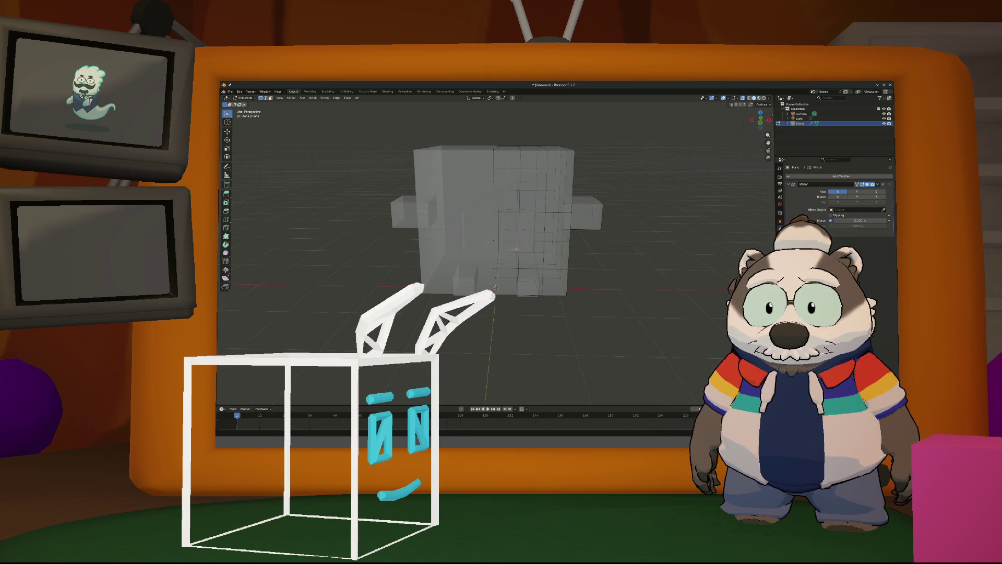
Return the body to Object Mode and shade it smooth.
{"action": "left_click_drag", "start_coordinate": [559, 231], "coordinate": [531, 236]}
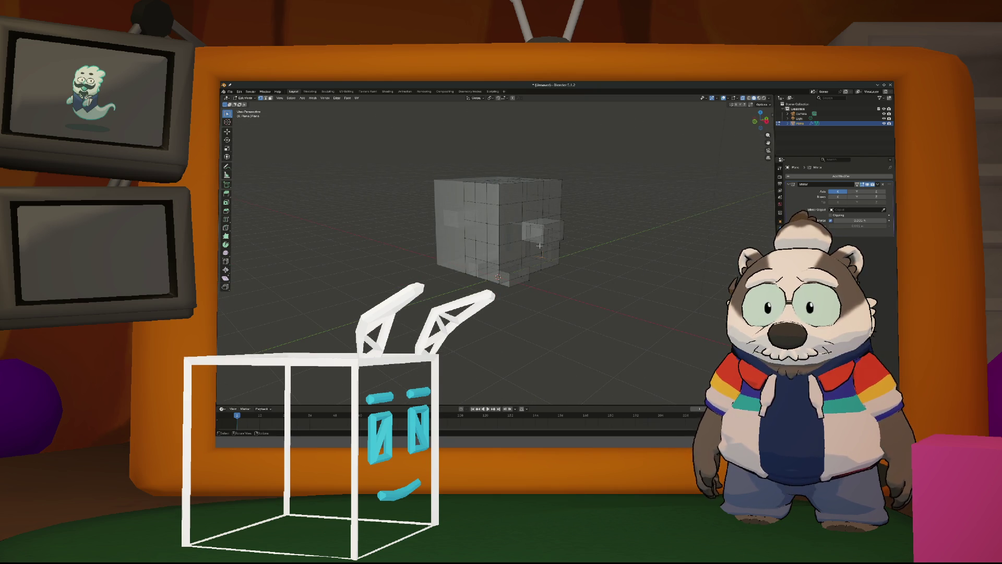
{"action": "key", "text": "Tab"}
{"action": "right_click", "coordinate": [548, 262]}
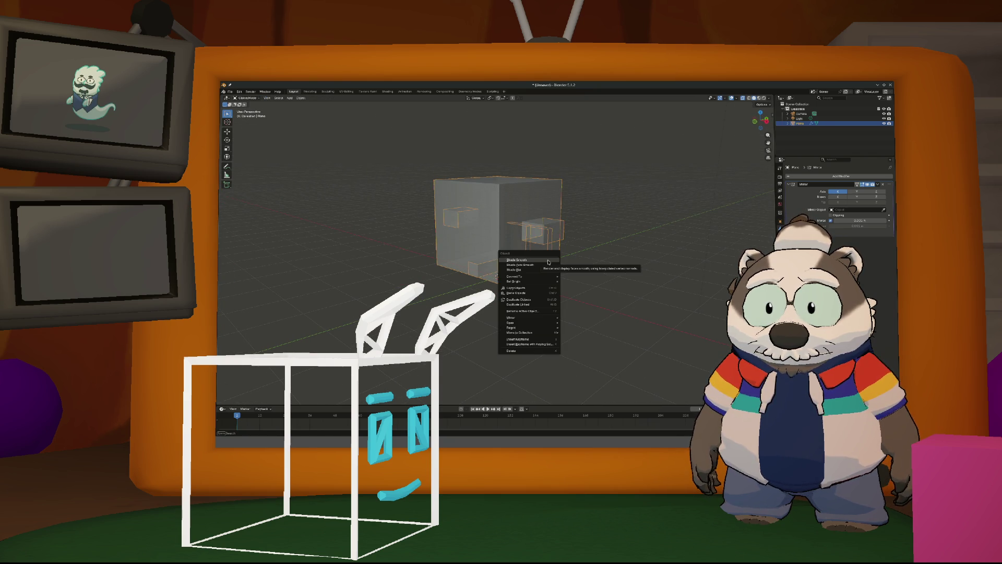
{"action": "left_click", "coordinate": [543, 265]}
{"action": "mouse_move", "coordinate": [543, 265]}
{"action": "left_mouse_down"}
{"action": "mouse_move", "coordinate": [571, 247]}
{"action": "mouse_move", "coordinate": [548, 244]}
{"action": "left_mouse_up"}
Add a Subdivision Surface modifier to the body to round it.
{"action": "left_click", "coordinate": [830, 176]}
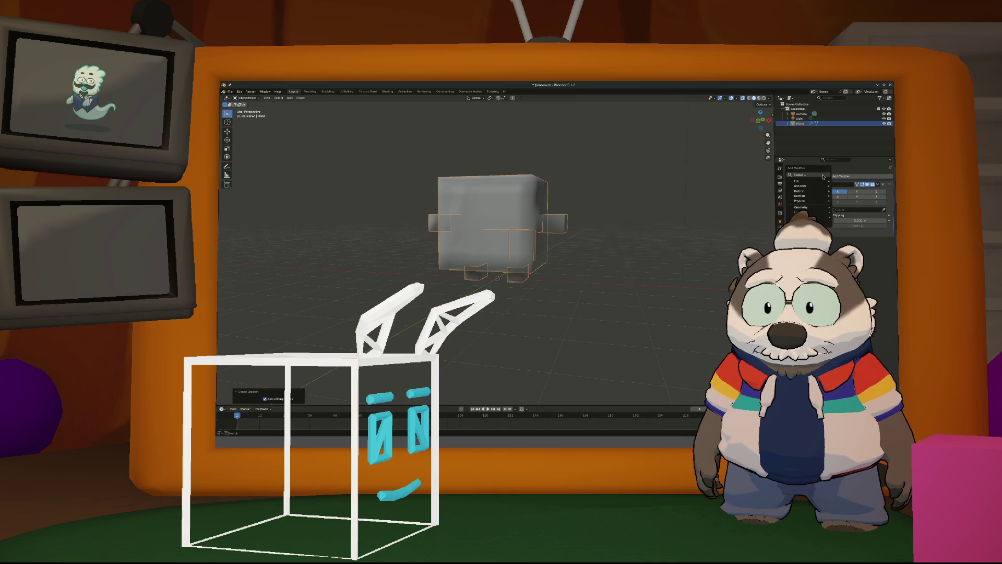
{"action": "type", "text": "sub"}
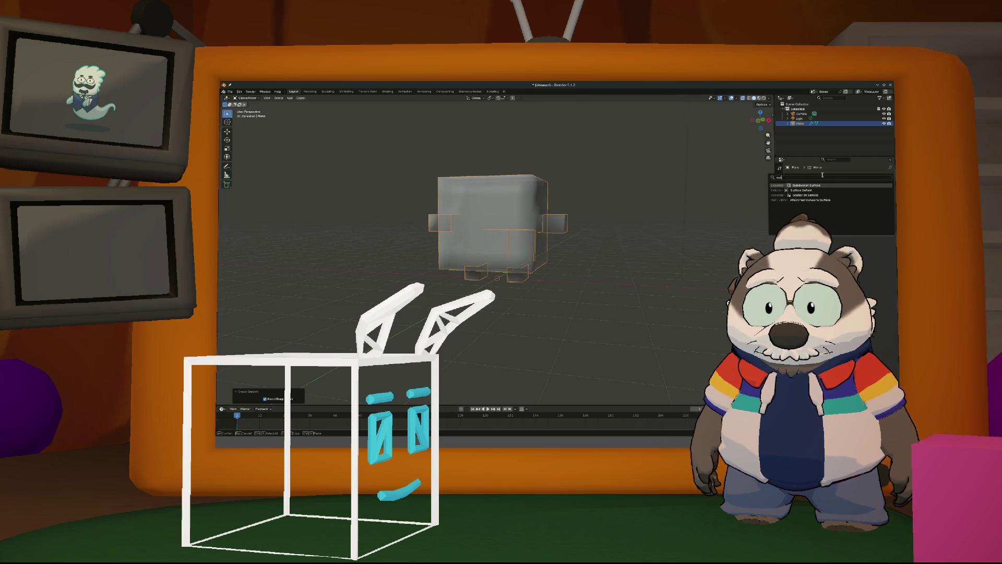
{"action": "key", "text": "Return"}
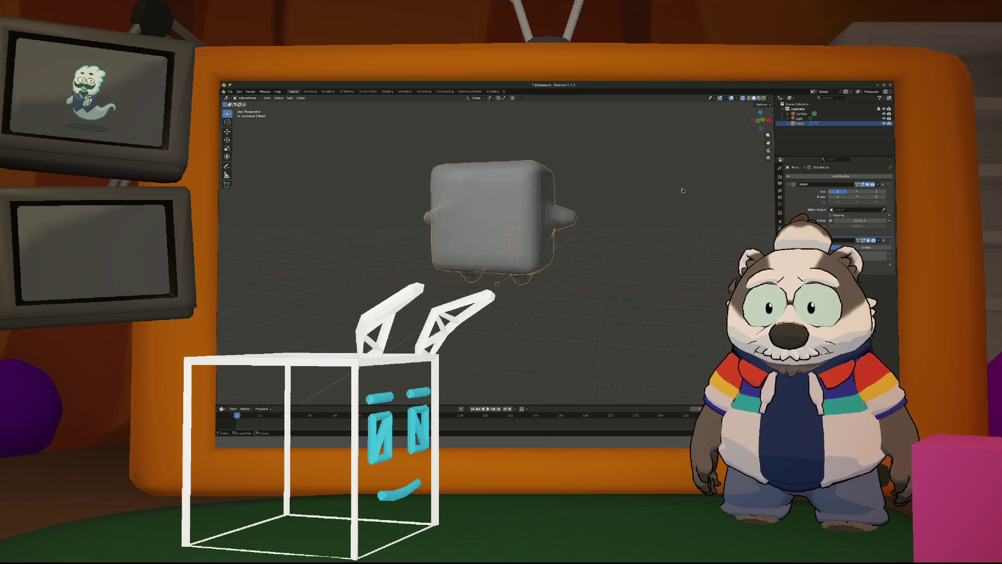
Add a mesh cube at the origin, overlapping the lower half of the smoothed body.
{"action": "scroll", "coordinate": [522, 219], "scroll_direction": "up", "scroll_amount": 3}
{"action": "mouse_move", "coordinate": [564, 224]}
{"action": "left_mouse_down"}
{"action": "mouse_move", "coordinate": [583, 219]}
{"action": "mouse_move", "coordinate": [578, 241]}
{"action": "mouse_move", "coordinate": [471, 239]}
{"action": "mouse_move", "coordinate": [578, 253]}
{"action": "mouse_move", "coordinate": [570, 222]}
{"action": "mouse_move", "coordinate": [551, 238]}
{"action": "left_mouse_up"}
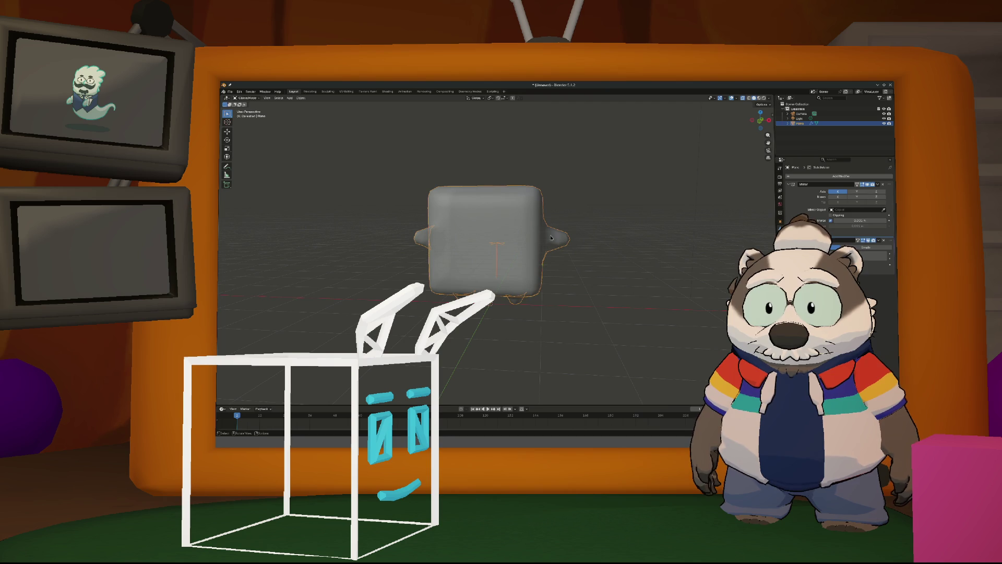
{"action": "left_click", "coordinate": [292, 98]}
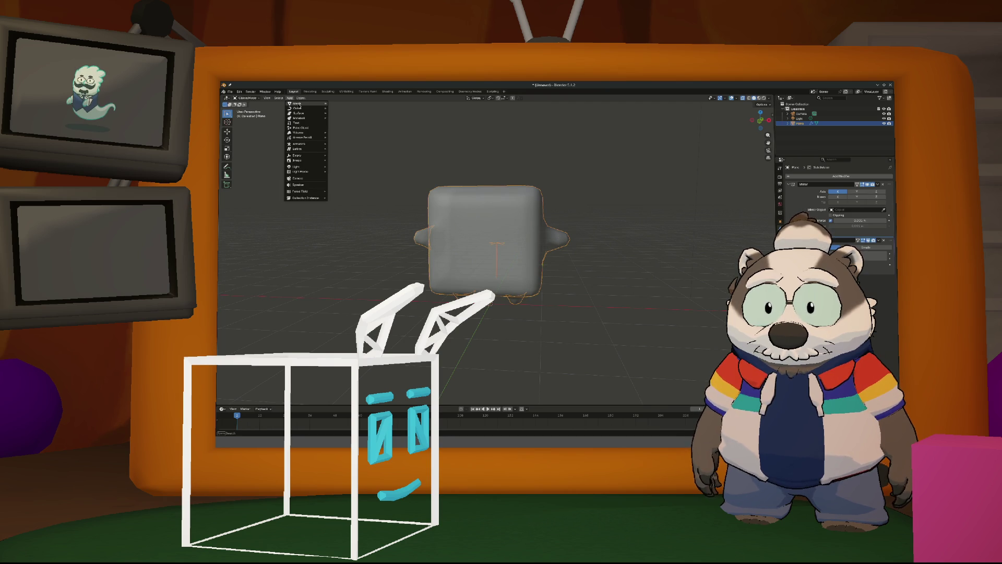
{"action": "mouse_move", "coordinate": [311, 103]}
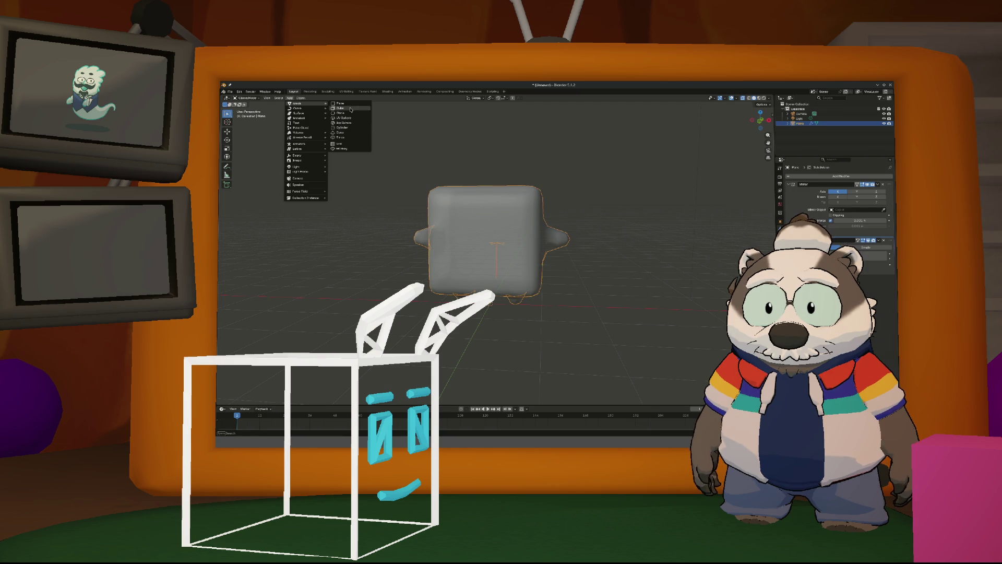
{"action": "left_click", "coordinate": [345, 108]}
{"action": "left_click", "coordinate": [507, 297]}
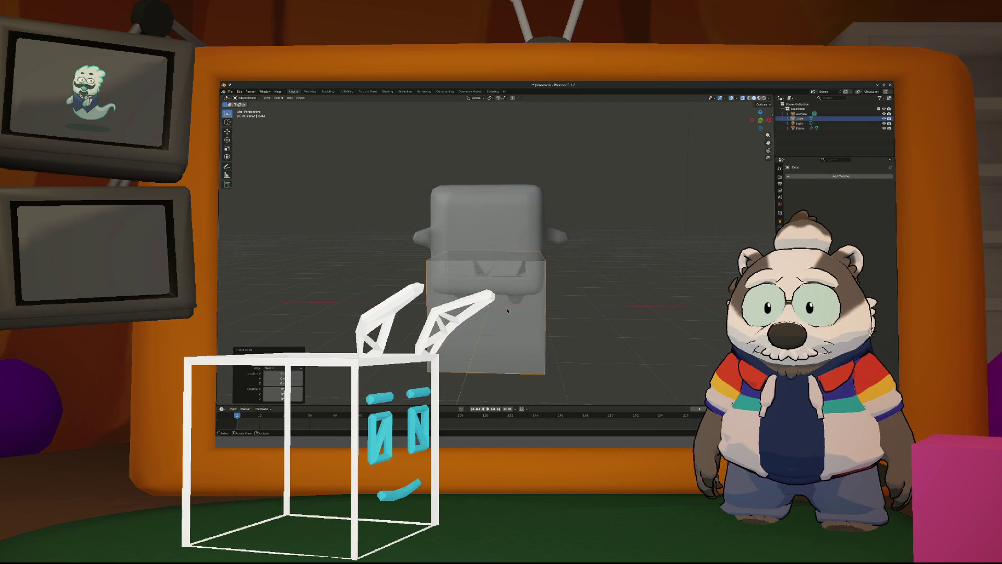
{"action": "key", "text": "g"}
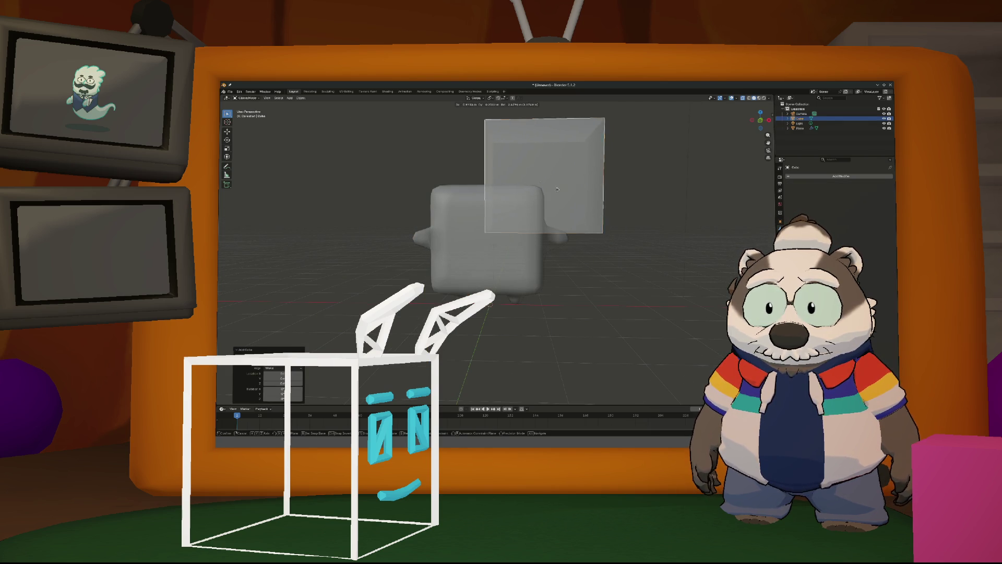
{"action": "left_click", "coordinate": [561, 203]}
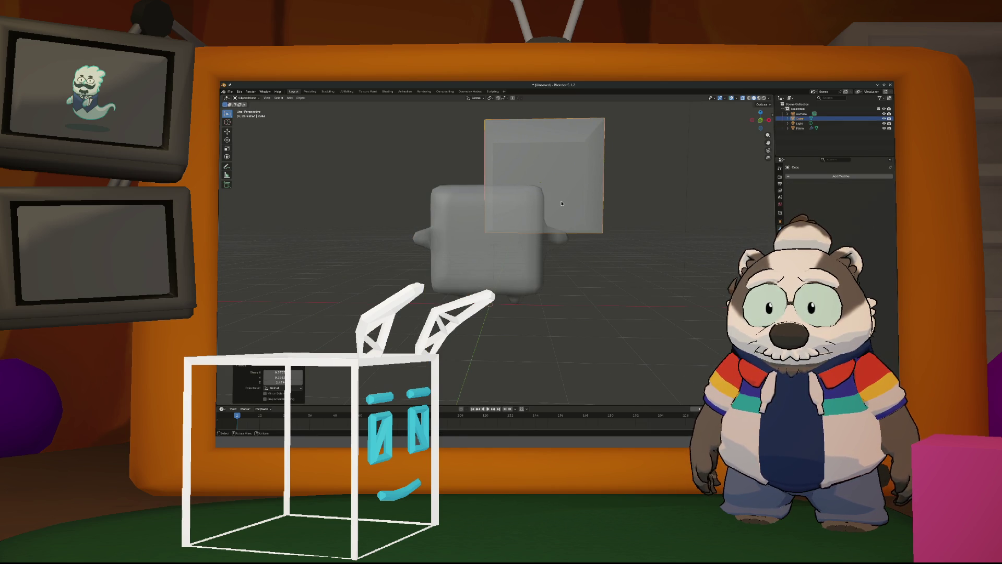
{"action": "left_click", "coordinate": [839, 176]}
{"action": "type", "text": "a"}
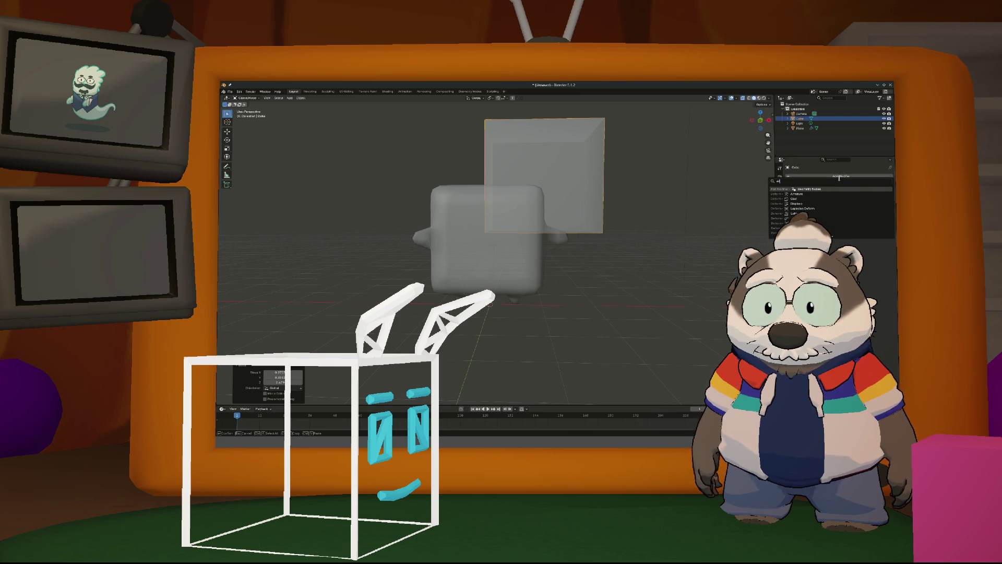
{"action": "key", "text": "Return"}
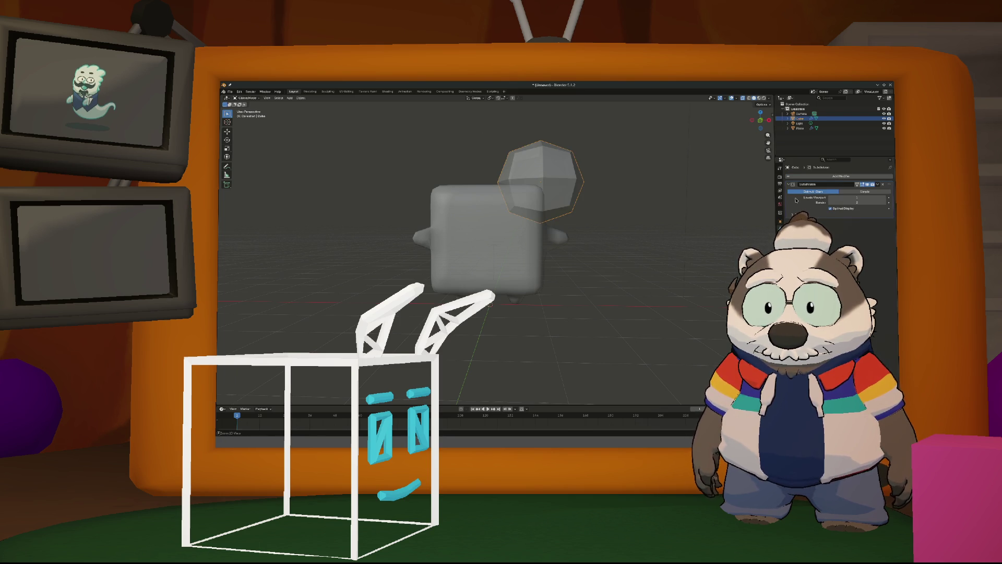
{"action": "key", "text": "ctrl+a"}
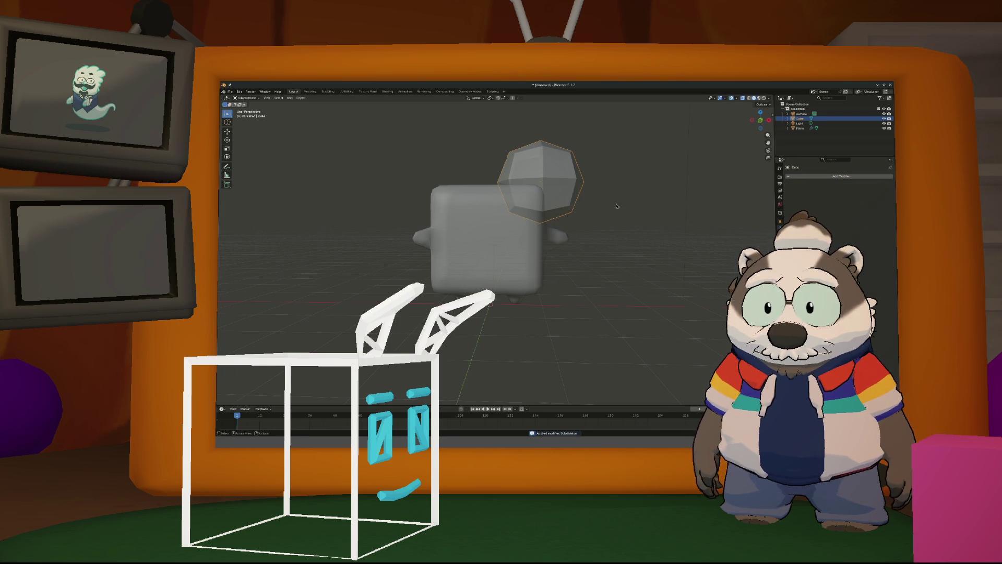
{"action": "key", "text": "ctrl+Tab"}
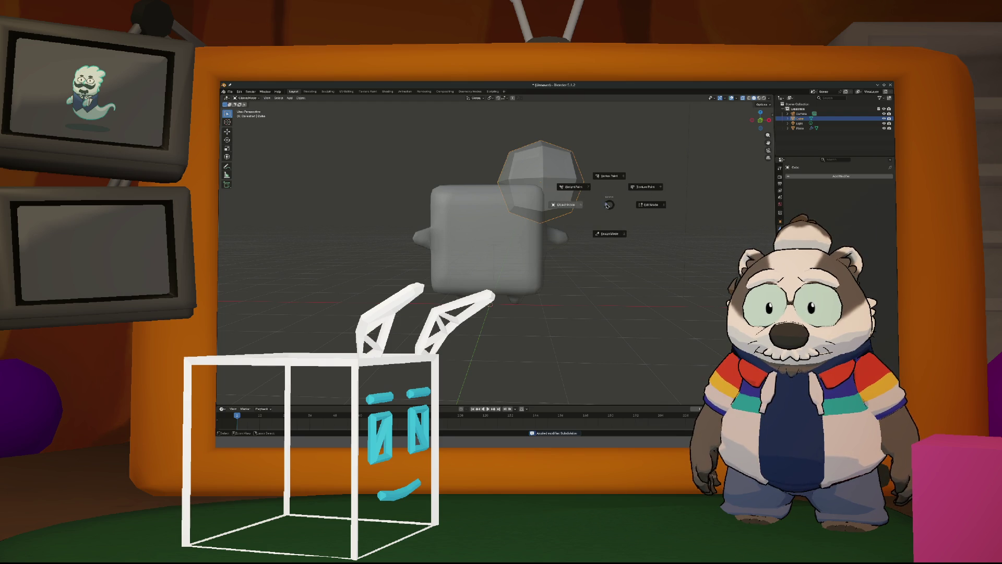
{"action": "left_click", "coordinate": [651, 205]}
{"action": "key", "text": "Tab"}
{"action": "right_click", "coordinate": [527, 214]}
{"action": "left_click", "coordinate": [527, 214]}
{"action": "key", "text": "ctrl+Tab"}
{"action": "left_click", "coordinate": [572, 216]}
{"action": "mouse_move", "coordinate": [571, 217]}
{"action": "left_mouse_down"}
{"action": "mouse_move", "coordinate": [456, 216]}
{"action": "mouse_move", "coordinate": [522, 212]}
{"action": "left_mouse_up"}
{"action": "left_click", "coordinate": [810, 176]}
{"action": "type", "text": "mi"}
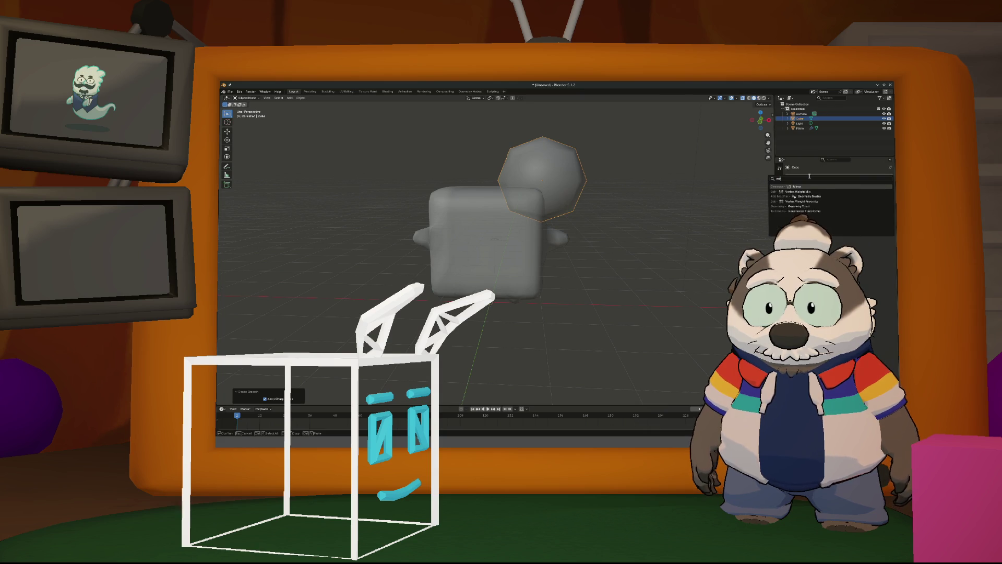
{"action": "key", "text": "Return"}
{"action": "mouse_move", "coordinate": [616, 224]}
{"action": "left_mouse_down"}
{"action": "mouse_move", "coordinate": [605, 228]}
{"action": "mouse_move", "coordinate": [650, 230]}
{"action": "left_mouse_up"}
{"action": "key", "text": "ctrl+z"}
{"action": "key", "text": "ctrl+z"}
{"action": "key", "text": "ctrl+z"}
{"action": "key", "text": "ctrl+z"}
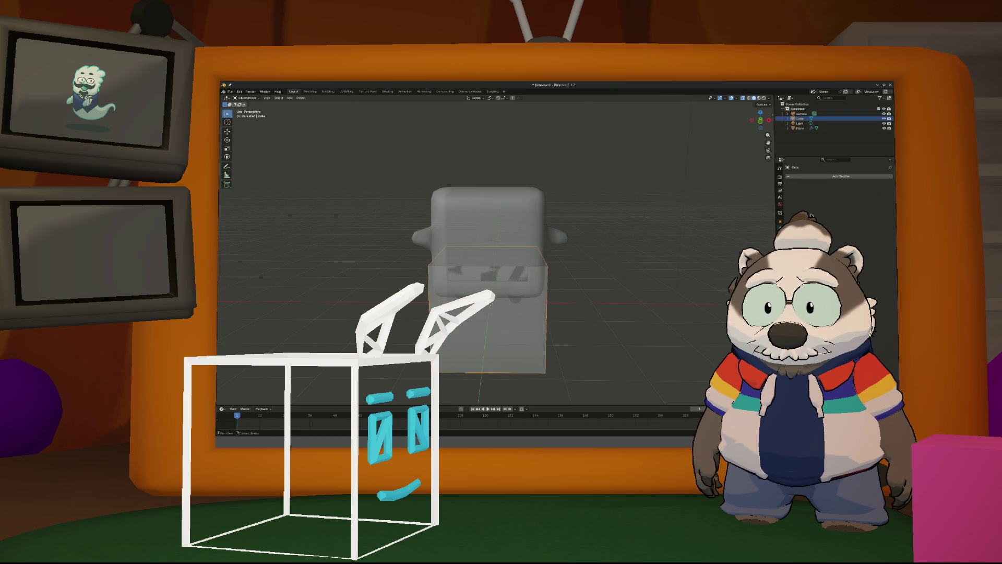
Add a Subdivision Surface modifier to the cube and apply it, making a faceted ball.
{"action": "left_click", "coordinate": [814, 177]}
{"action": "type", "text": "subd"}
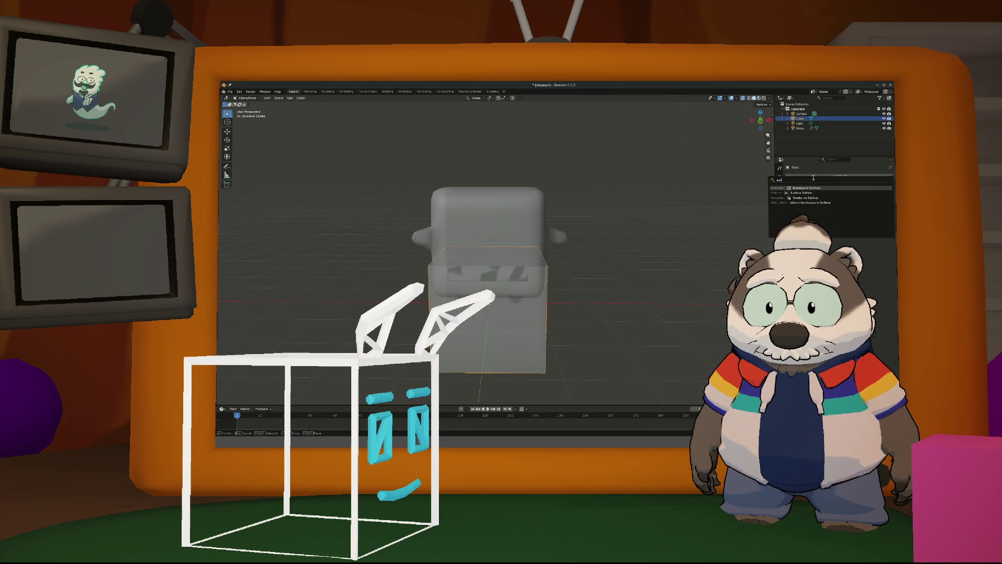
{"action": "key", "text": "Return"}
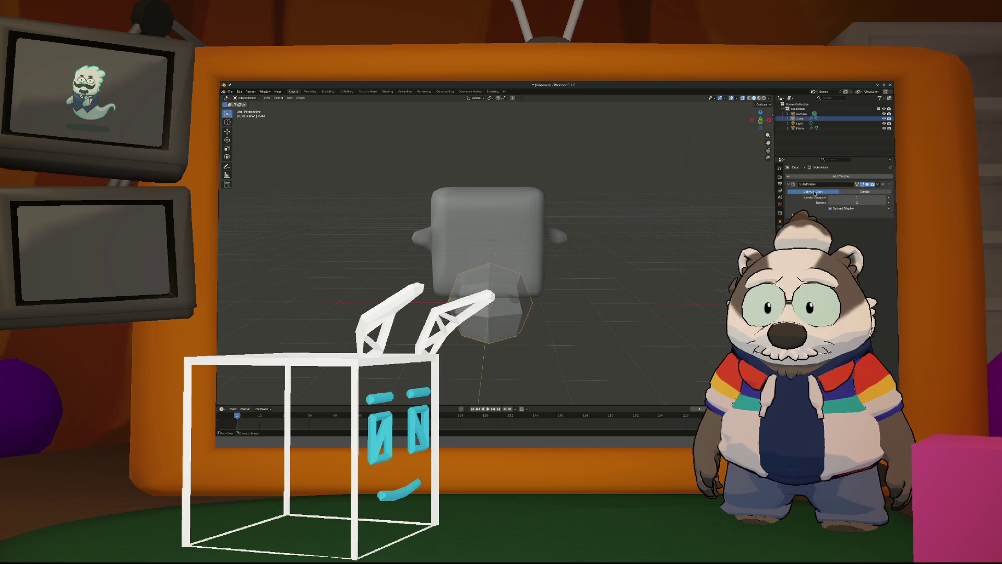
{"action": "key", "text": "ctrl+a"}
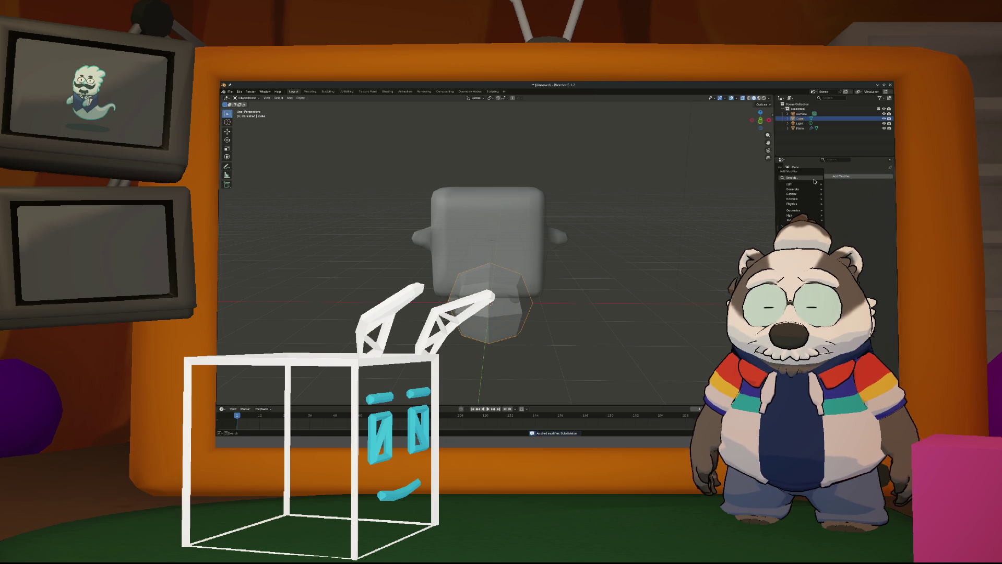
Add a Mirror modifier to the ball.
{"action": "left_click", "coordinate": [813, 178]}
{"action": "type", "text": "m"}
{"action": "key", "text": "Return"}
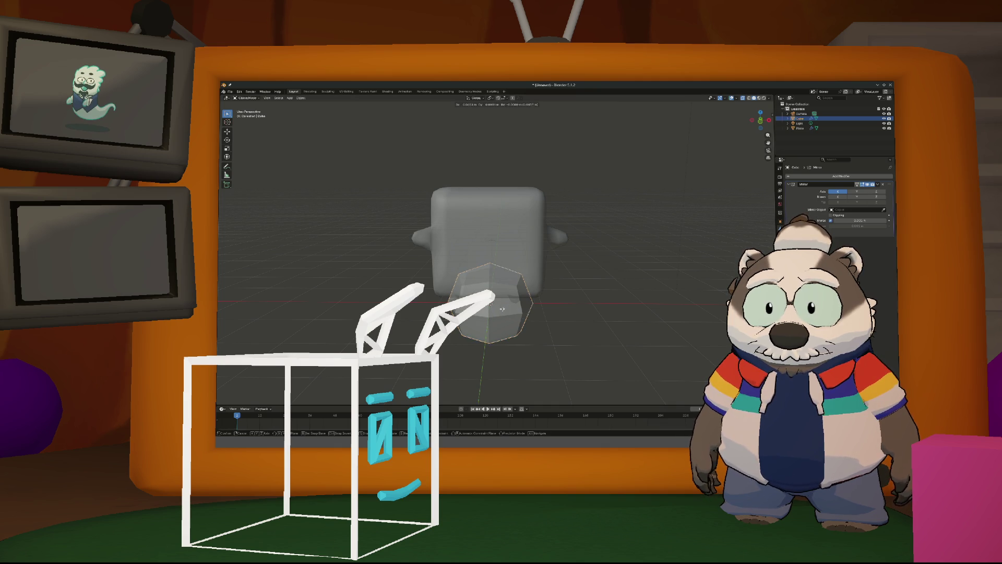
Set the Mirror modifier's mirror object to the body Plane via the eyedropper.
{"action": "key", "text": "g"}
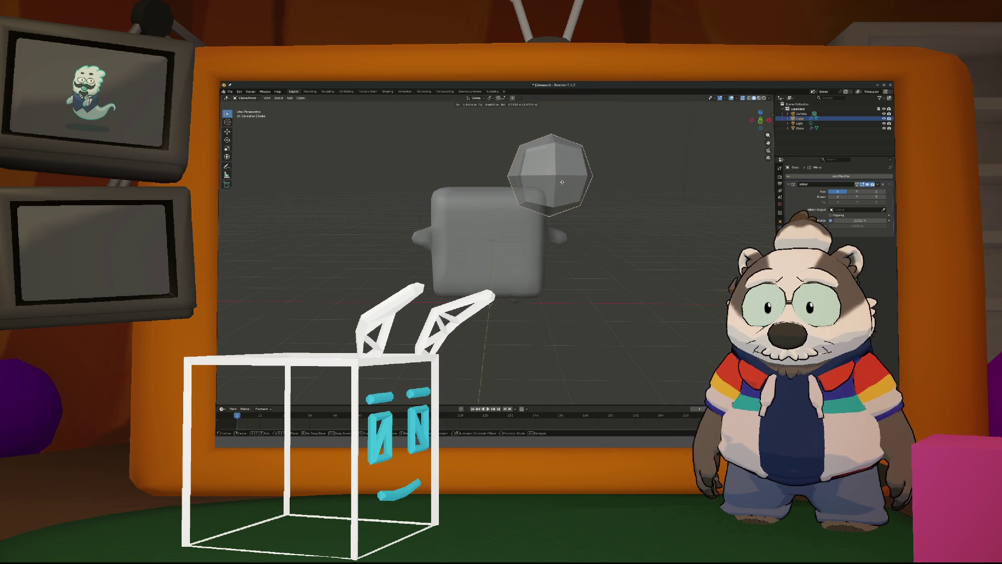
{"action": "left_click", "coordinate": [562, 182]}
{"action": "mouse_move", "coordinate": [562, 181]}
{"action": "left_mouse_down"}
{"action": "mouse_move", "coordinate": [344, 265]}
{"action": "mouse_move", "coordinate": [595, 276]}
{"action": "mouse_move", "coordinate": [522, 235]}
{"action": "mouse_move", "coordinate": [431, 159]}
{"action": "mouse_move", "coordinate": [455, 174]}
{"action": "left_mouse_up"}
{"action": "key", "text": "ctrl+z"}
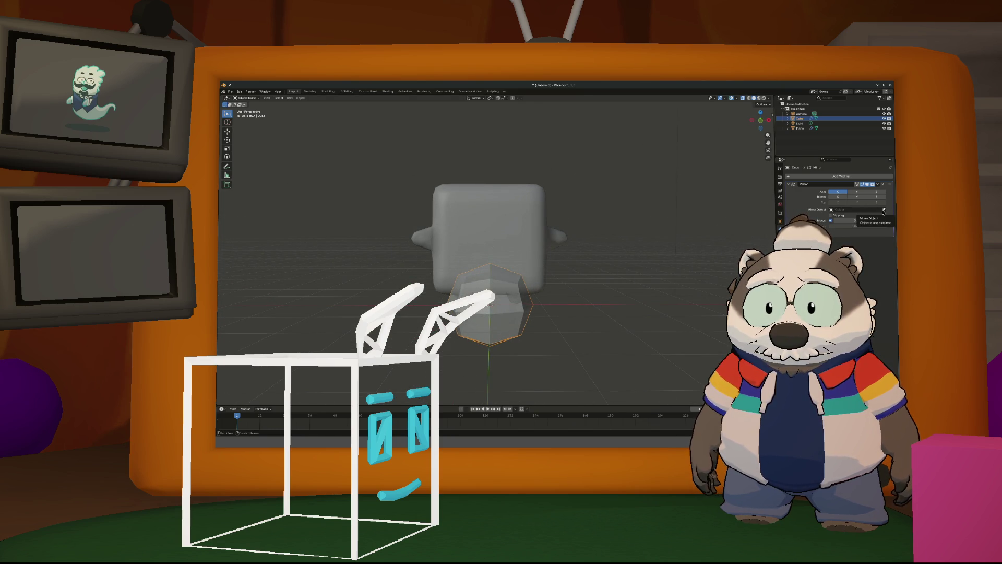
{"action": "left_click", "coordinate": [884, 212]}
{"action": "left_click", "coordinate": [499, 242]}
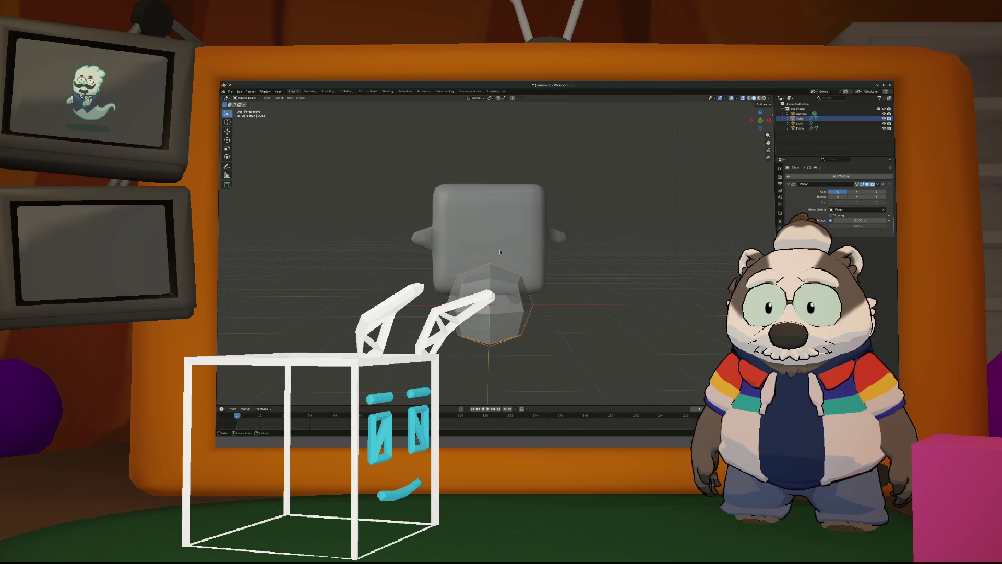
Move and shrink the mirrored balls so they sit as ears on the body's top corners.
{"action": "key", "text": "g"}
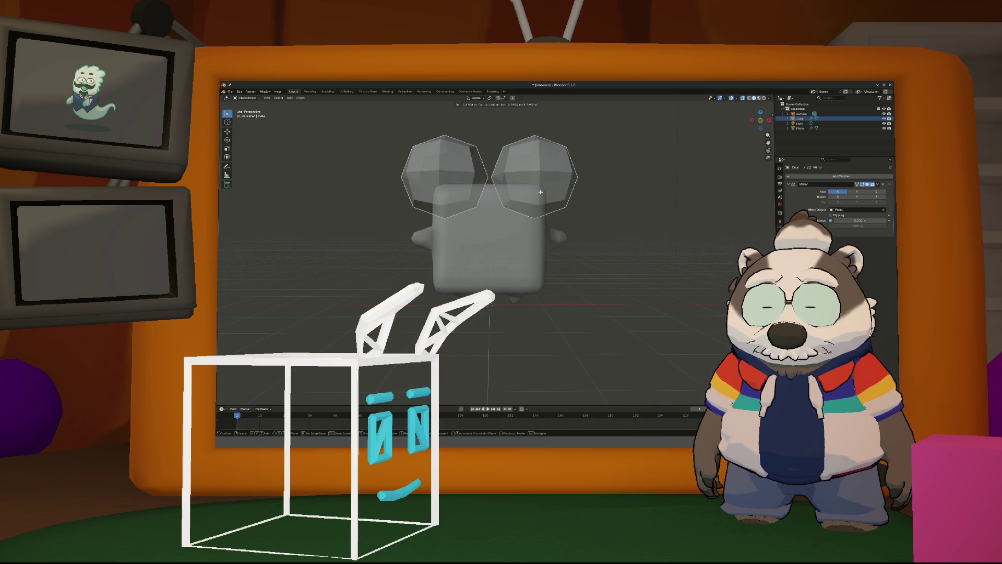
{"action": "left_click", "coordinate": [541, 192]}
{"action": "key", "text": "s"}
{"action": "left_click", "coordinate": [550, 216]}
{"action": "mouse_move", "coordinate": [550, 216]}
{"action": "left_mouse_down"}
{"action": "mouse_move", "coordinate": [548, 235]}
{"action": "mouse_move", "coordinate": [522, 224]}
{"action": "mouse_move", "coordinate": [543, 223]}
{"action": "mouse_move", "coordinate": [530, 214]}
{"action": "mouse_move", "coordinate": [553, 204]}
{"action": "left_mouse_up"}
{"action": "key", "text": "g"}
{"action": "left_click", "coordinate": [528, 213]}
{"action": "key", "text": "s"}
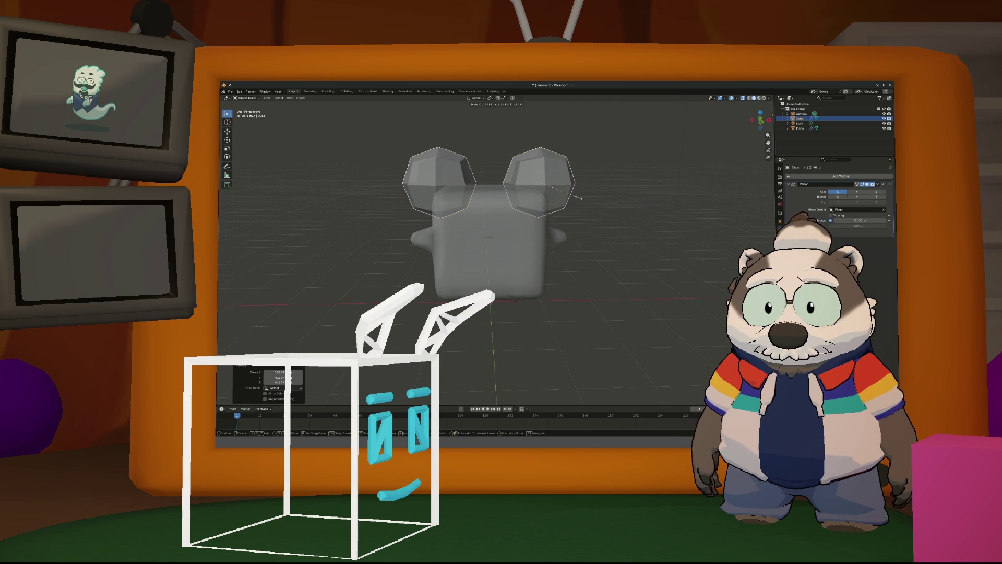
{"action": "left_click", "coordinate": [553, 197]}
{"action": "key", "text": "g"}
{"action": "left_click", "coordinate": [548, 195]}
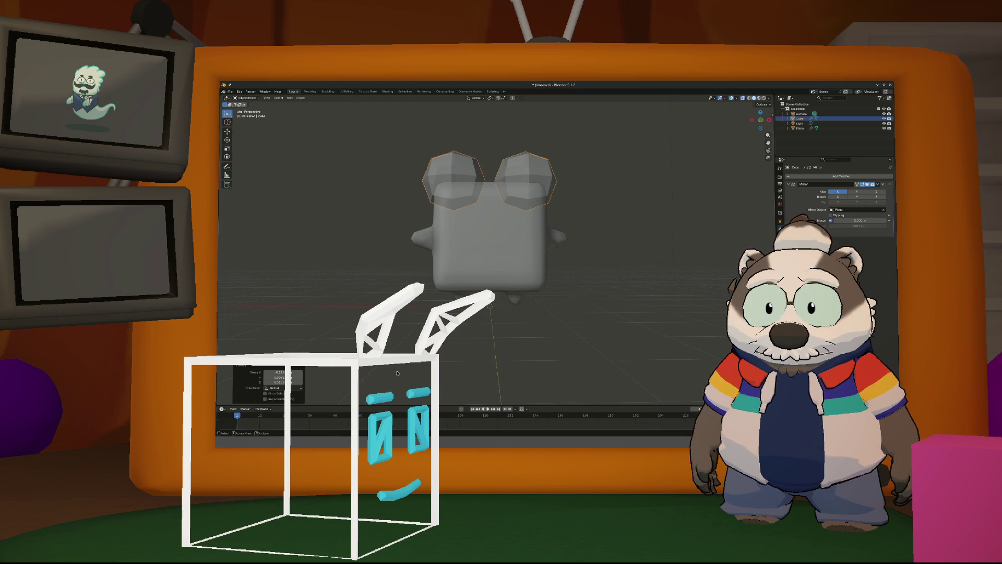
Shade the two ear balls smooth and orbit around the character to inspect them.
{"action": "key", "text": "ctrl+Tab"}
{"action": "key", "text": "Escape"}
{"action": "right_click", "coordinate": [524, 236]}
{"action": "left_click", "coordinate": [523, 238]}
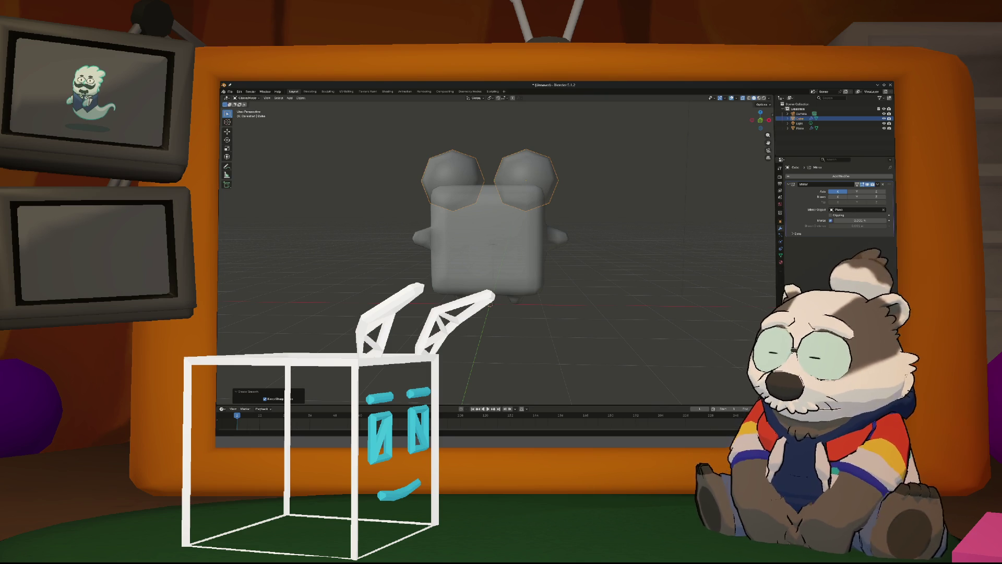
{"action": "mouse_move", "coordinate": [517, 175]}
{"action": "left_mouse_down"}
{"action": "mouse_move", "coordinate": [527, 175]}
{"action": "mouse_move", "coordinate": [509, 177]}
{"action": "mouse_move", "coordinate": [519, 179]}
{"action": "left_mouse_up"}
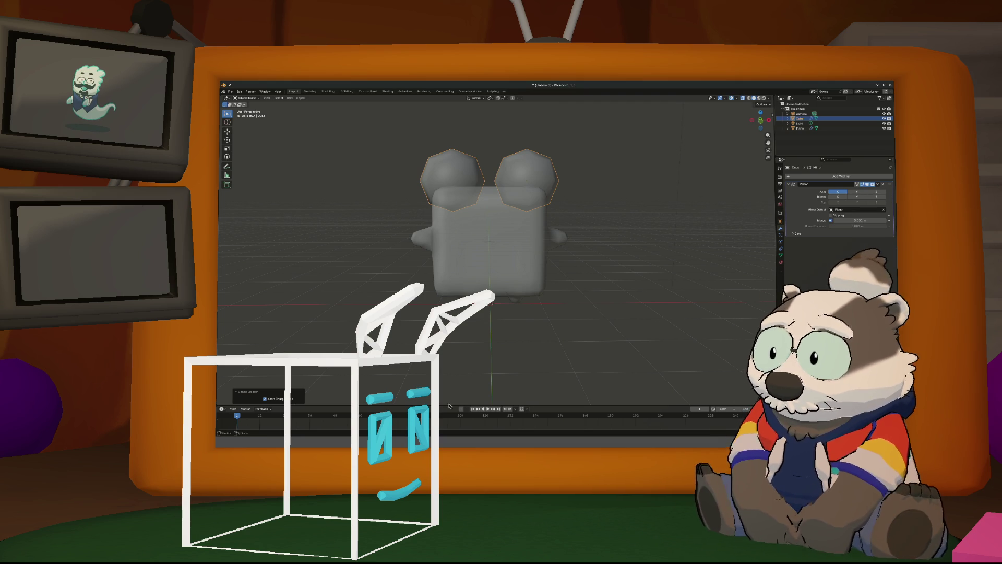
Put the body Plane into Edit Mode and box-select its top row in front view.
{"action": "left_click", "coordinate": [522, 213]}
{"action": "key", "text": "ctrl+Tab"}
{"action": "left_click", "coordinate": [530, 207]}
{"action": "key", "text": "ctrl+1"}
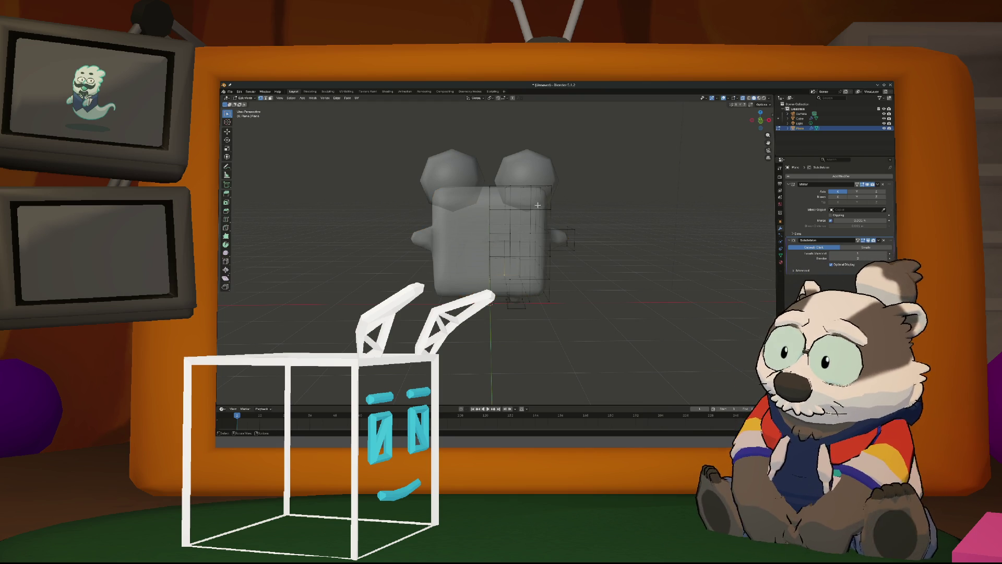
{"action": "left_click_drag", "start_coordinate": [563, 198], "coordinate": [435, 165]}
{"action": "key", "text": "KP_1"}
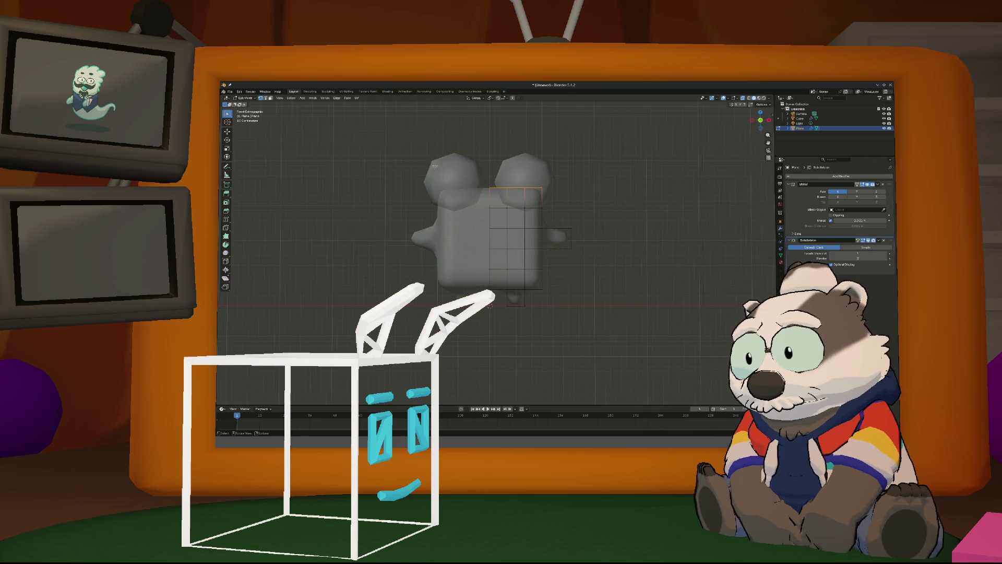
Scale the body's top row narrower in two passes.
{"action": "key", "text": "s"}
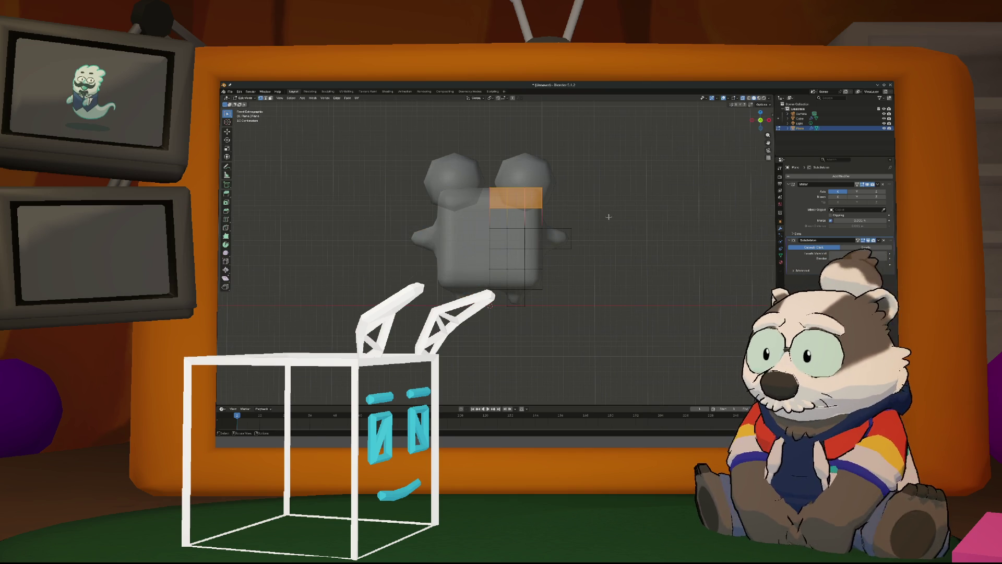
{"action": "key", "text": "Escape"}
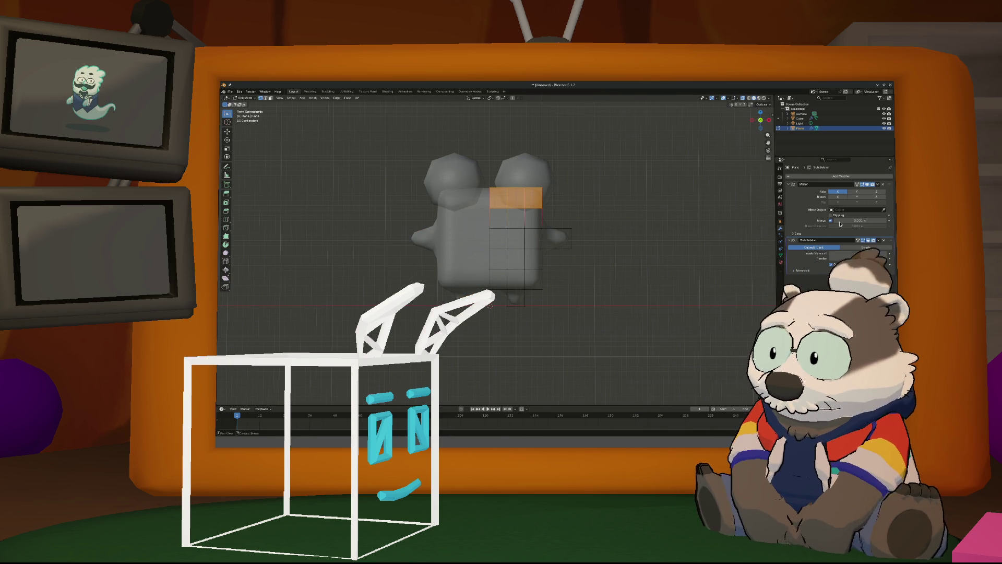
{"action": "key", "text": "s"}
{"action": "left_click", "coordinate": [554, 214]}
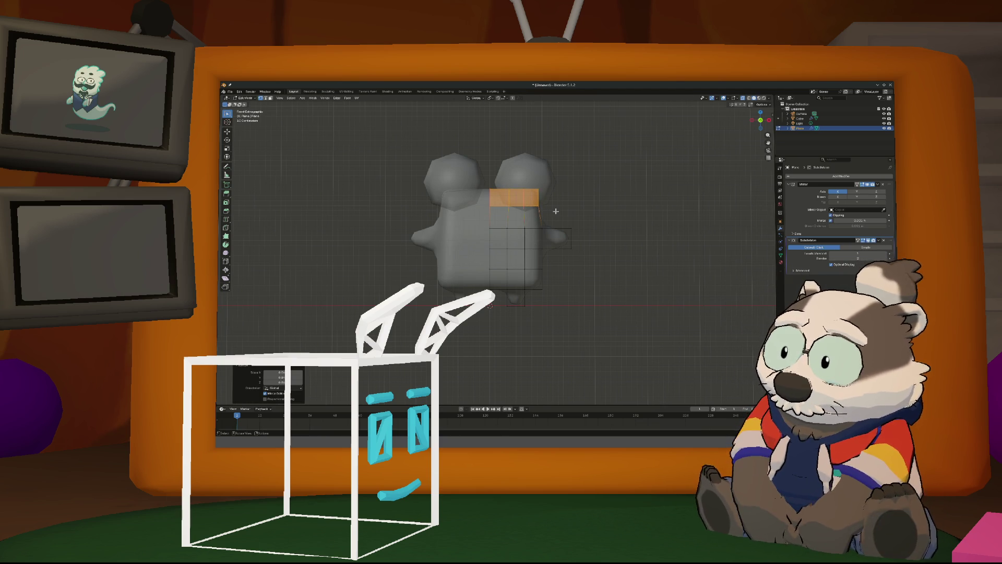
{"action": "key", "text": "s"}
{"action": "left_click", "coordinate": [563, 208]}
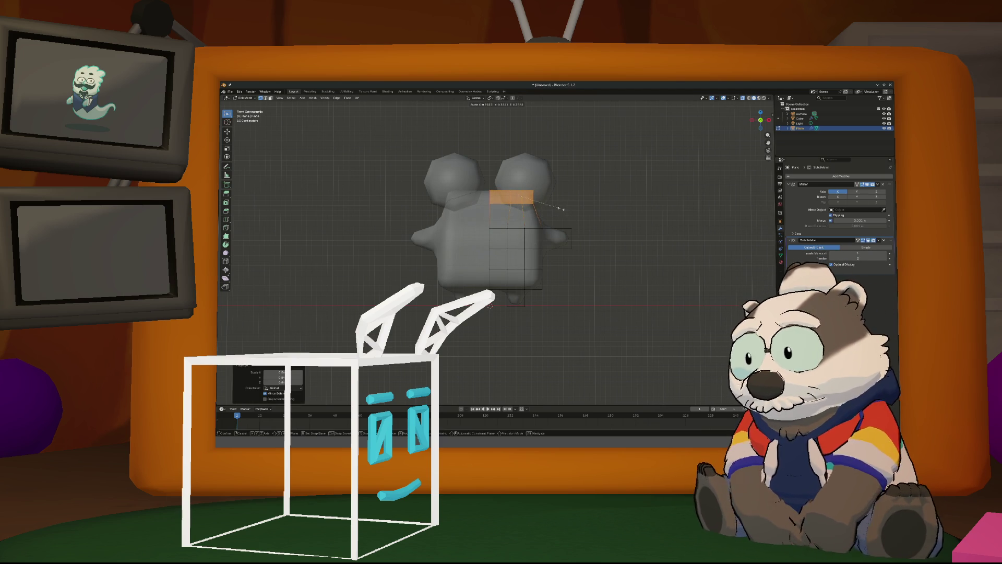
{"action": "key", "text": "b"}
{"action": "key", "text": "Escape"}
{"action": "key", "text": "ctrl+z"}
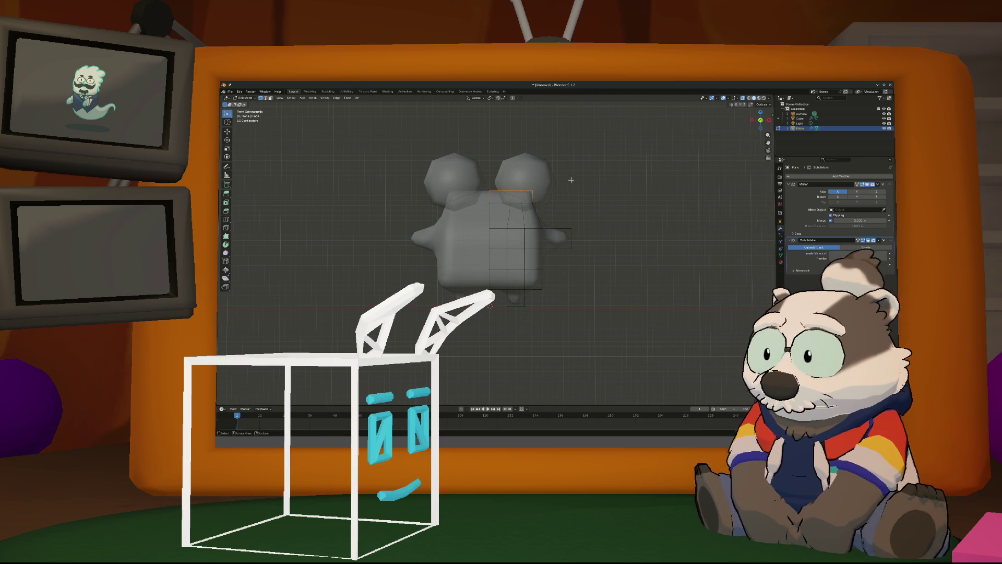
Select the body's bottom edge in front view and scale it narrower.
{"action": "left_click_drag", "start_coordinate": [540, 187], "coordinate": [542, 214]}
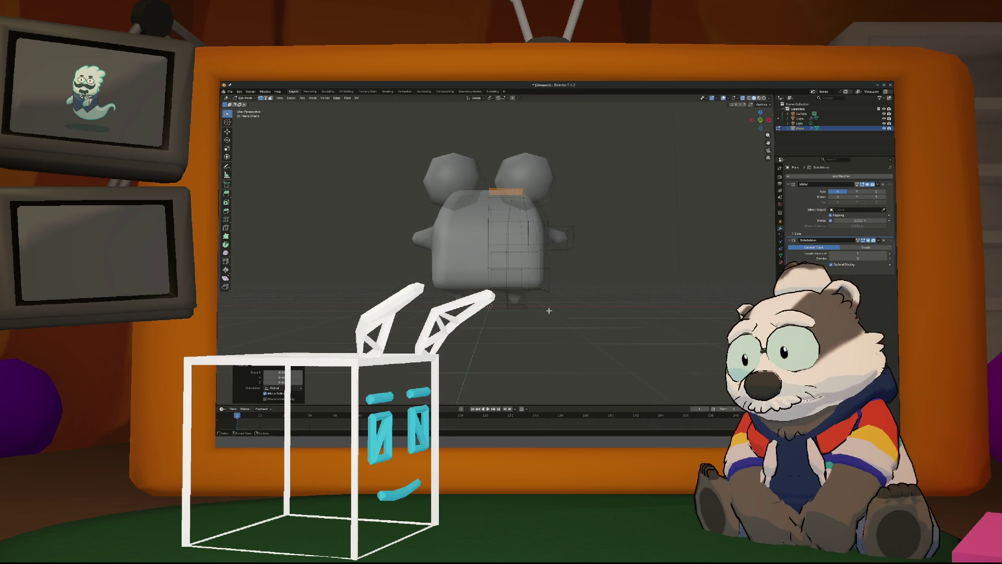
{"action": "key", "text": "KP_1"}
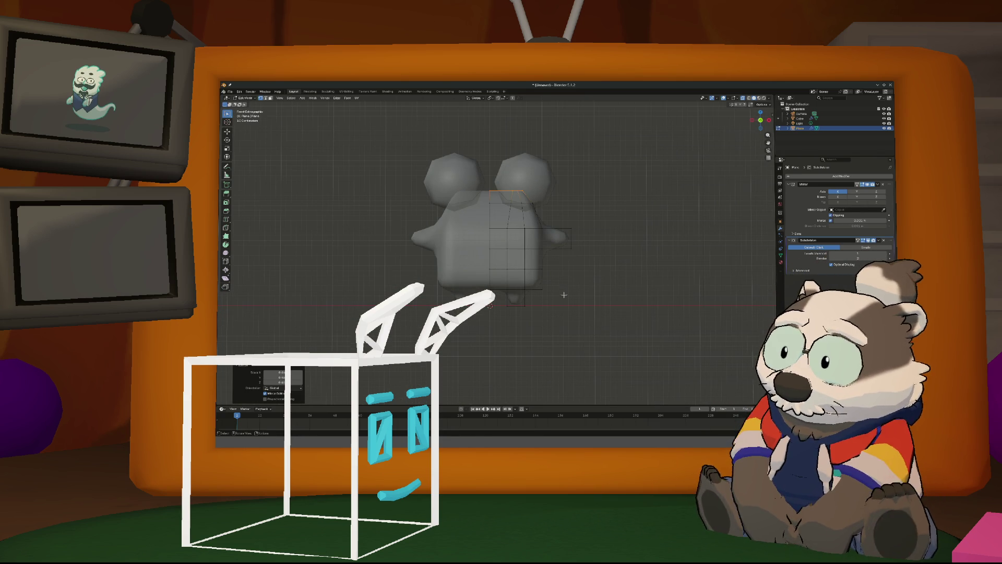
{"action": "left_click_drag", "start_coordinate": [558, 294], "coordinate": [459, 277]}
{"action": "key", "text": "s"}
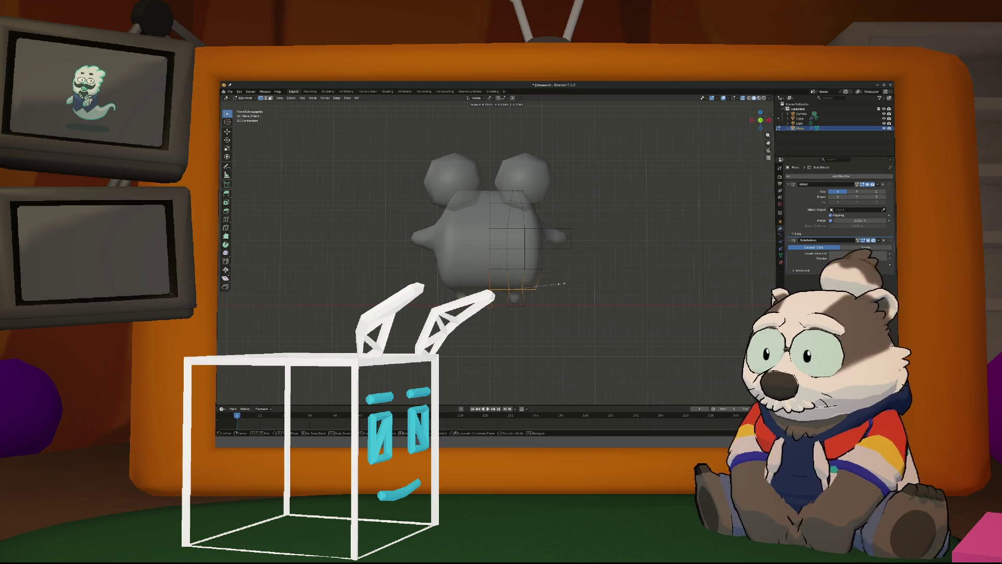
{"action": "left_click", "coordinate": [565, 284]}
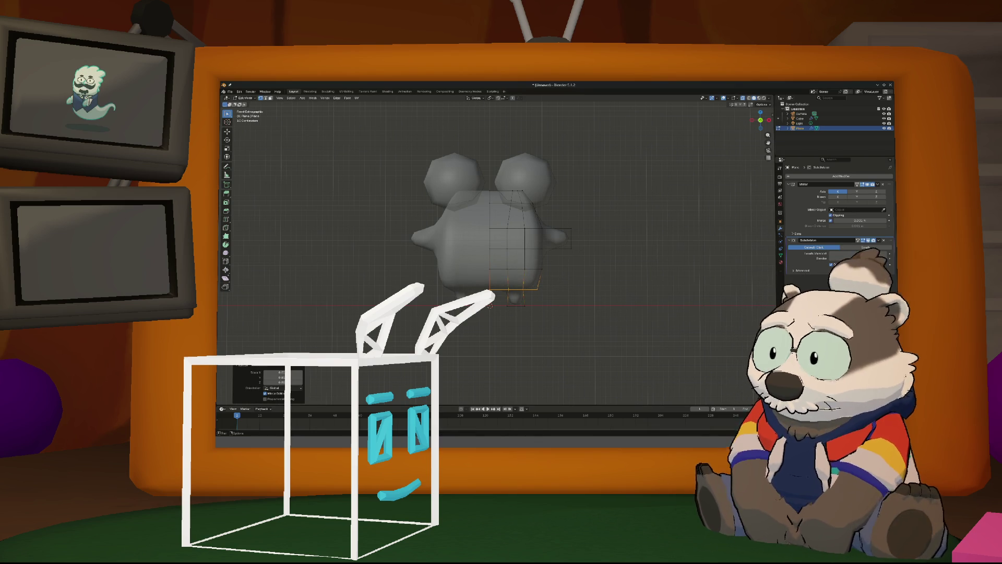